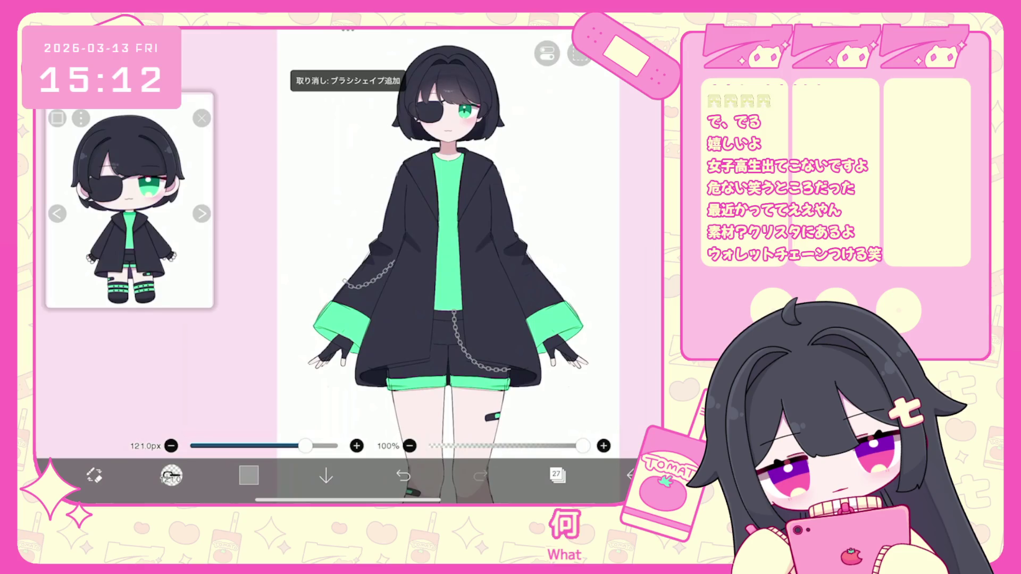
- Try a chain stroke along the shirt neckline, undo it, and thin the chain brush to 89px
scroll(447, 239, down, 5)
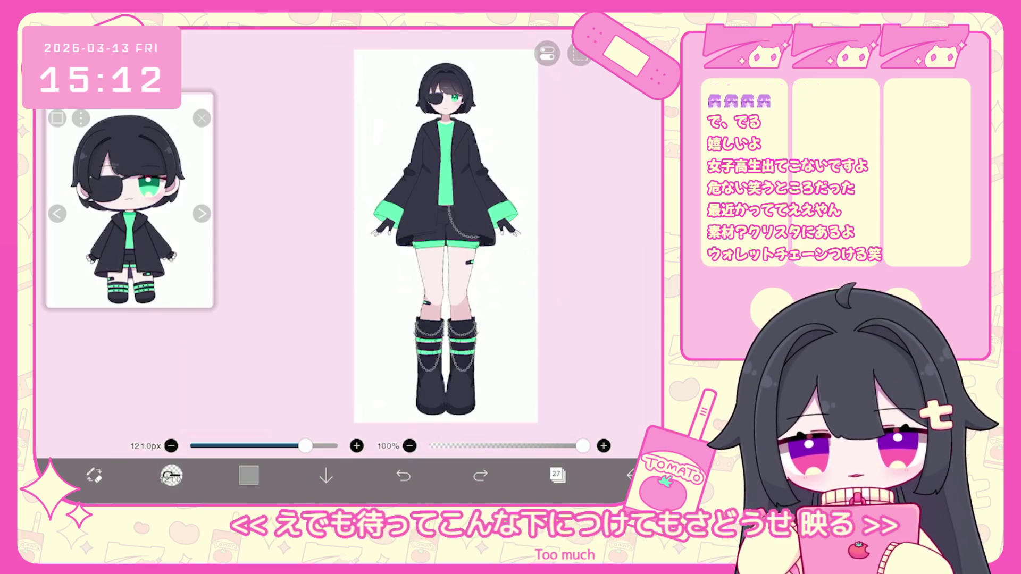
scroll(388, 213, up, 5)
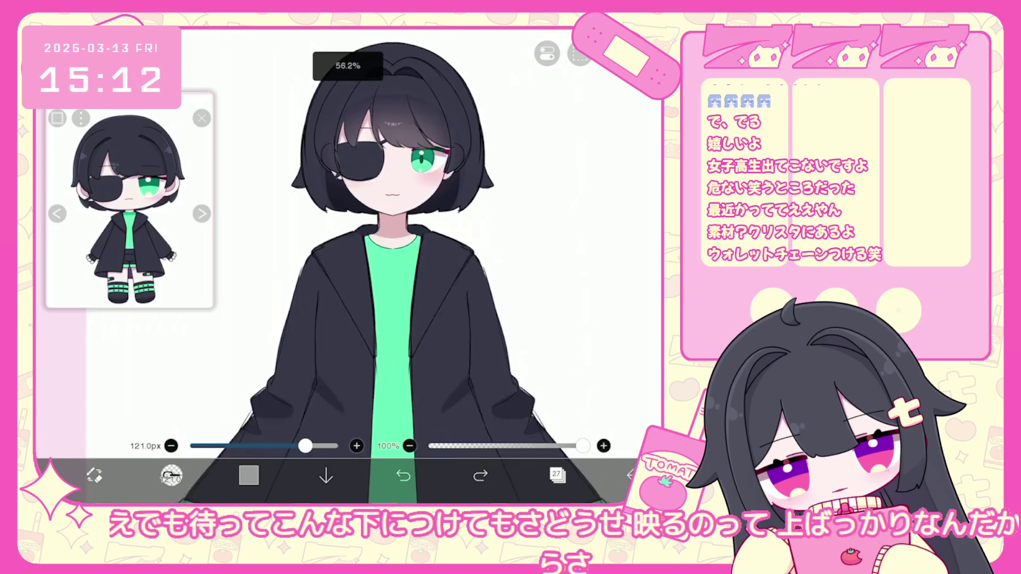
mouse_move(357, 257)
mouse_down()
mouse_move(414, 250)
mouse_move(413, 271)
mouse_up()
key(ctrl+z)
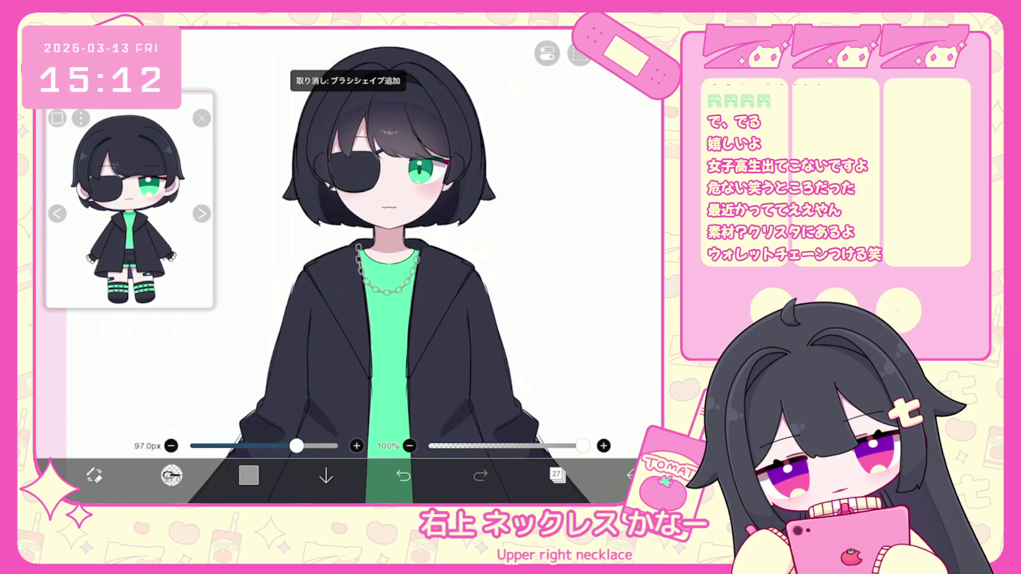
drag(296, 446, 293, 445)
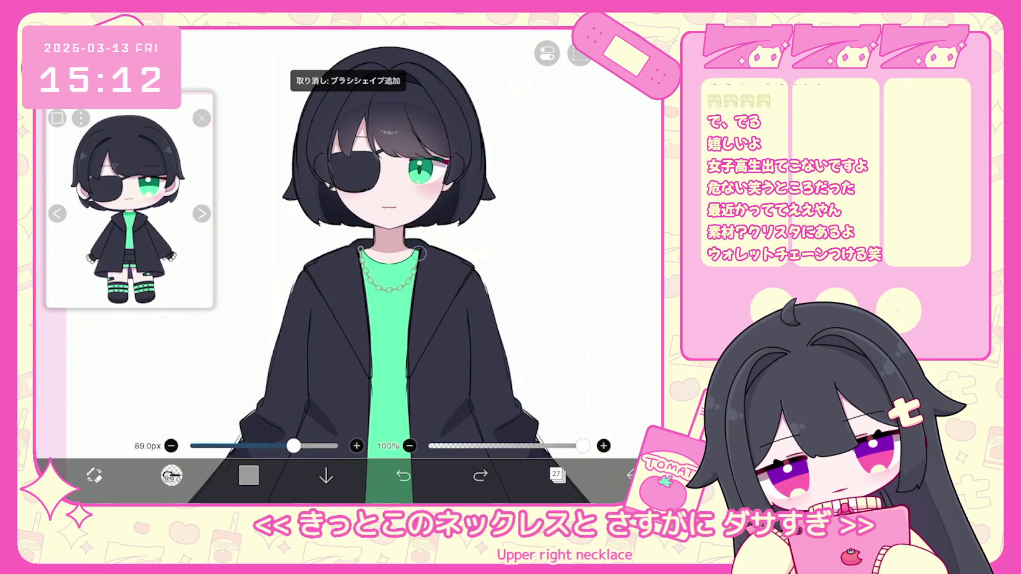
key(ctrl+z)
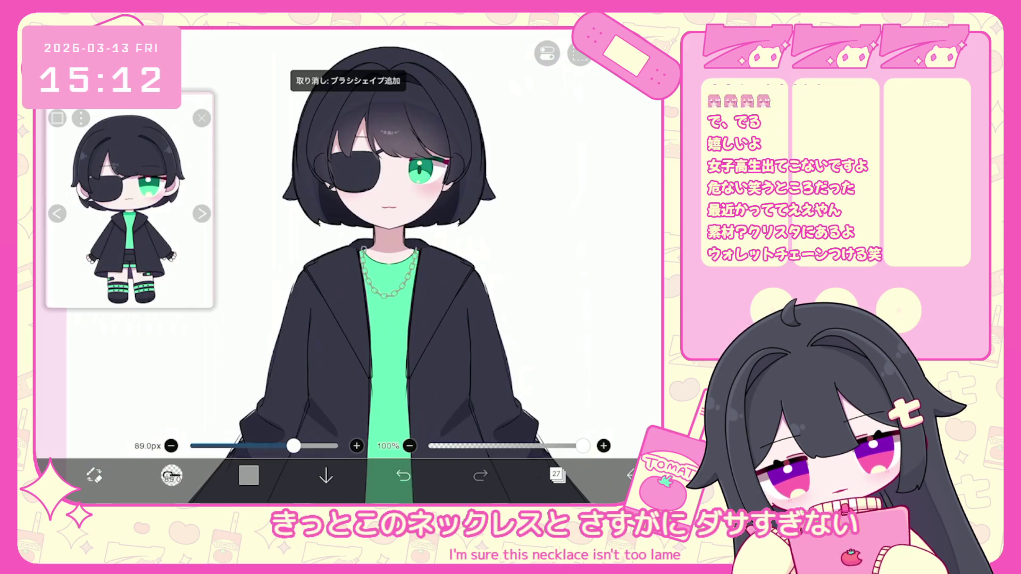
- Redraw the chain necklace around the collar, settling on a 63px chain brush
drag(294, 445, 290, 445)
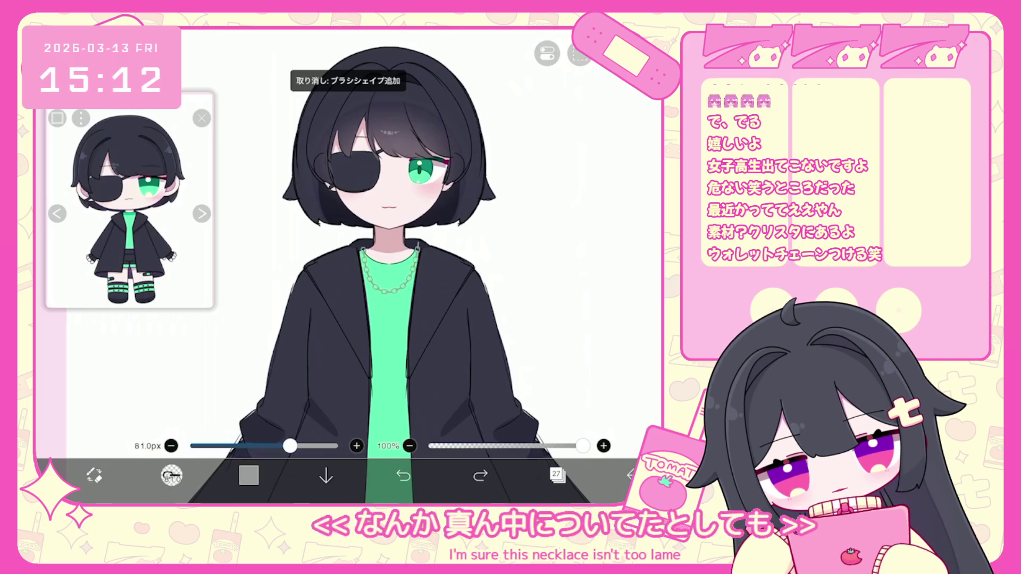
key(ctrl+z)
drag(383, 300, 417, 250)
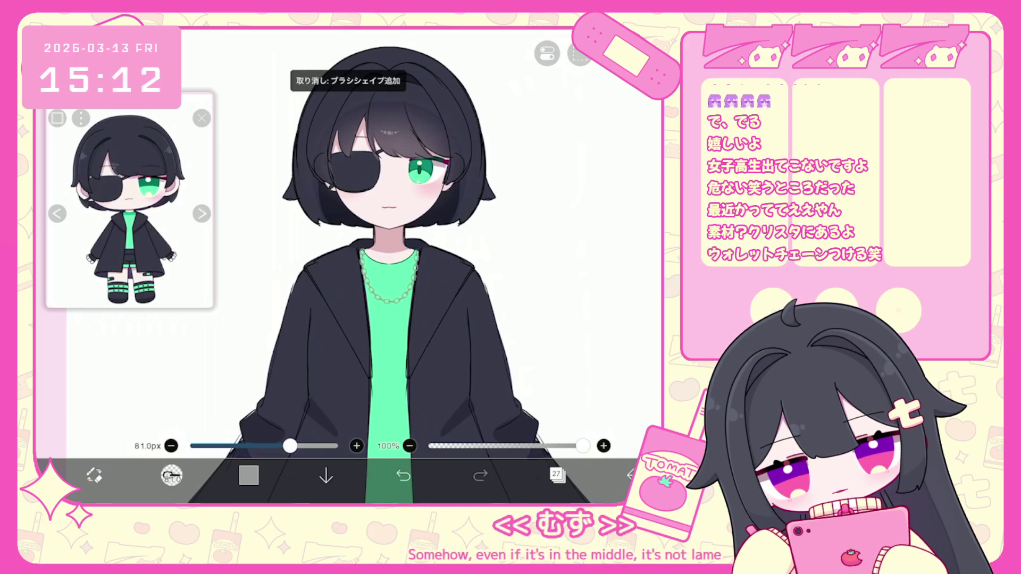
drag(290, 446, 280, 445)
drag(361, 250, 417, 251)
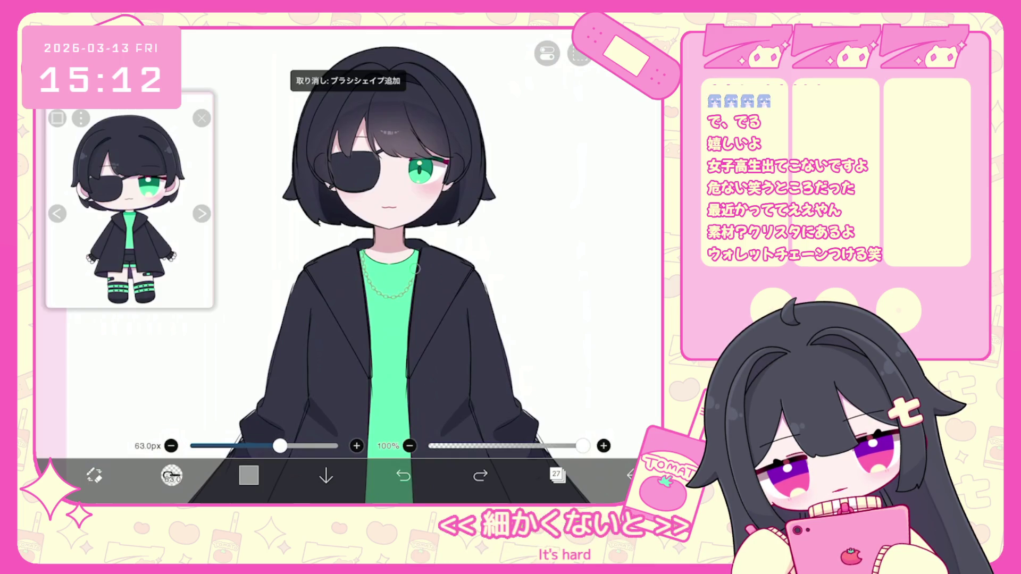
scroll(364, 265, down, 5)
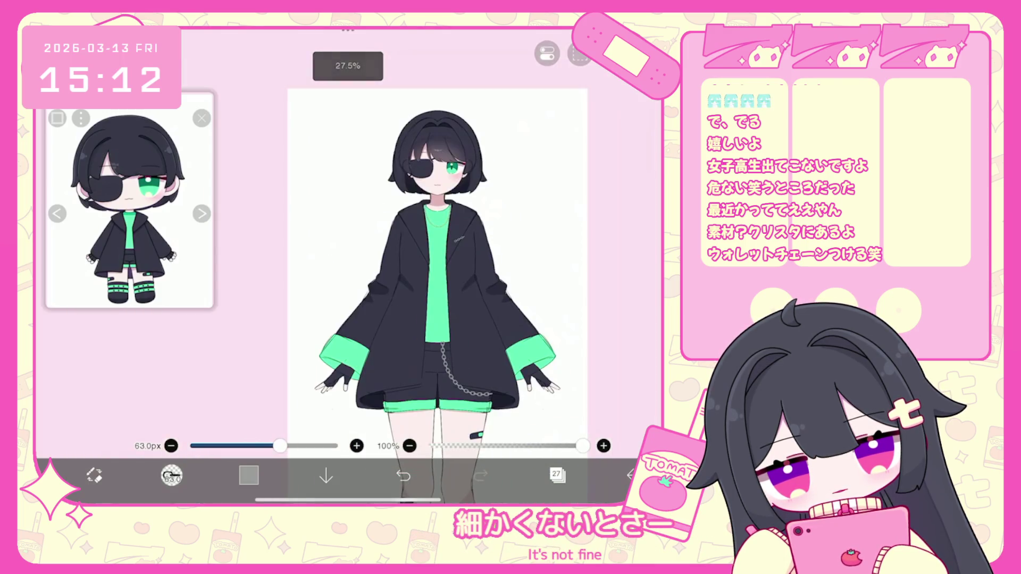
- Resize the chain brush to 76px, then 92px, and draw a short chain across the chest
scroll(420, 255, up, 3)
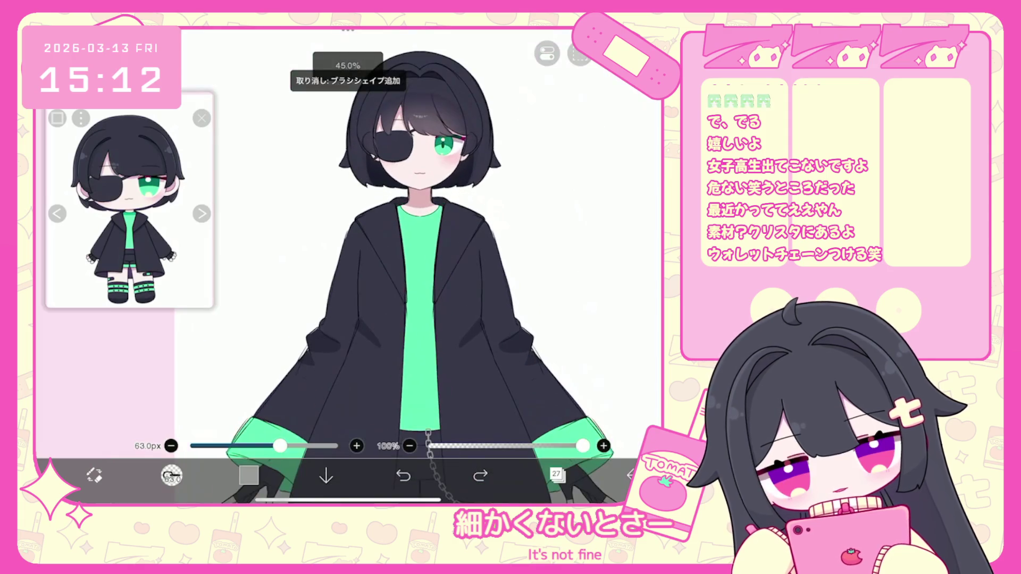
drag(286, 446, 287, 446)
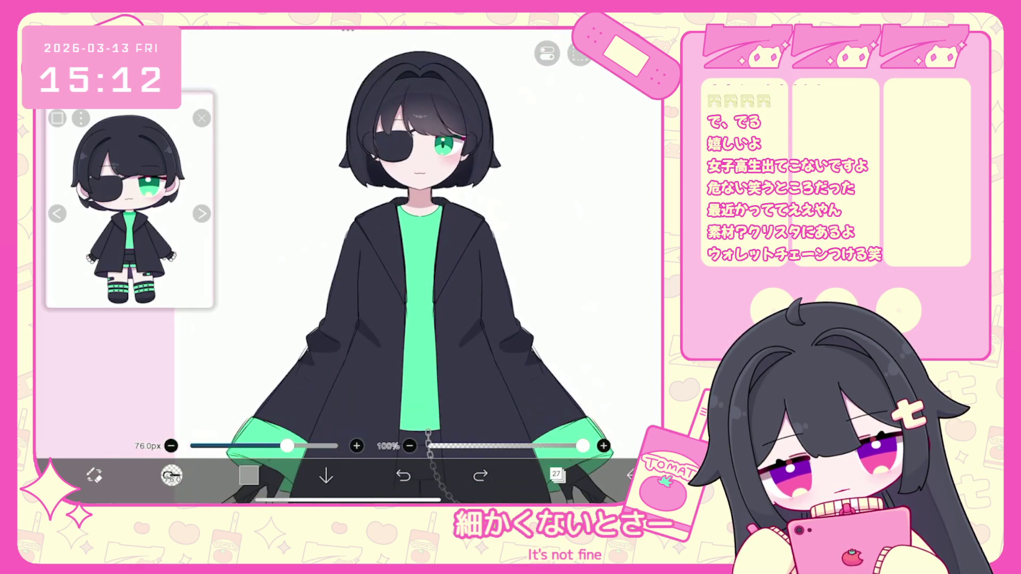
click(403, 475)
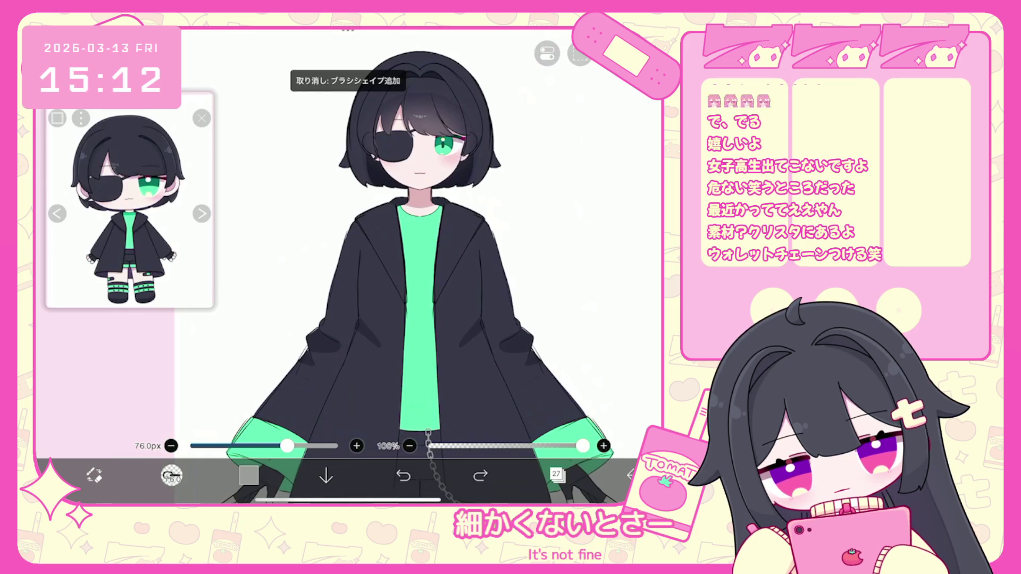
drag(287, 446, 295, 446)
scroll(415, 255, up, 2)
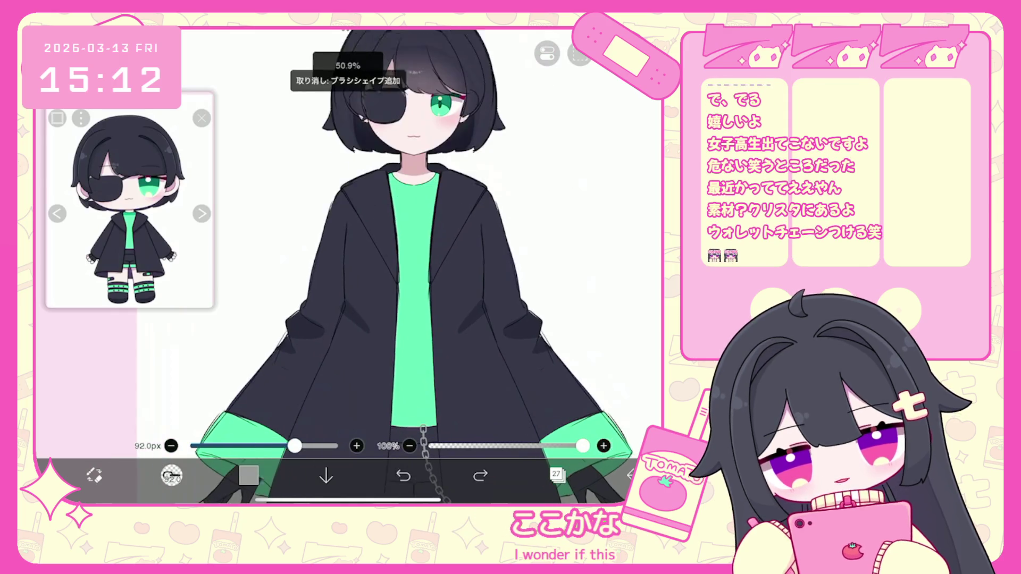
scroll(415, 255, up, 1)
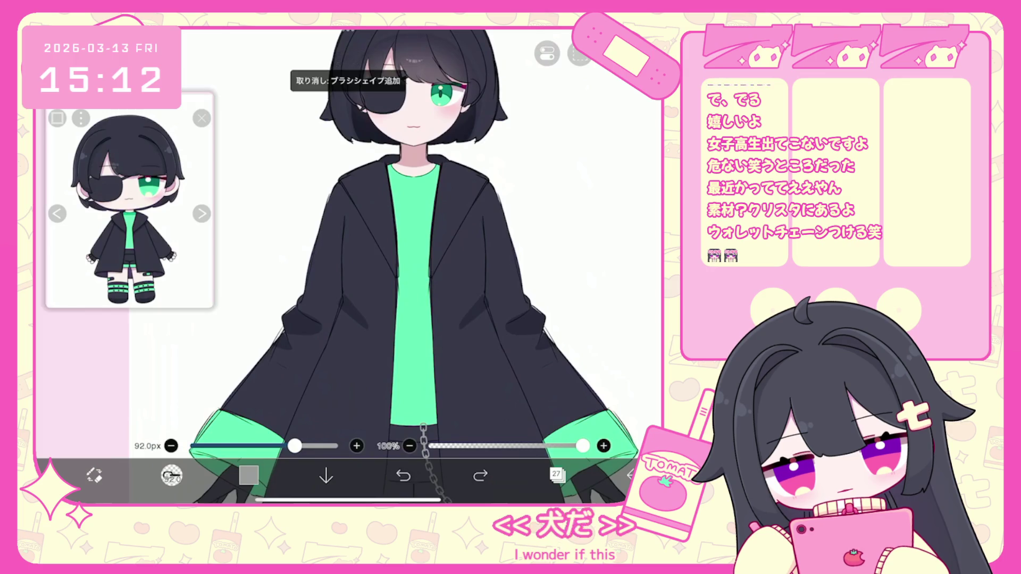
drag(422, 278, 440, 275)
- Undo the hanging loop and short chest chain, leaving only the hip wallet chain
scroll(446, 255, down, 5)
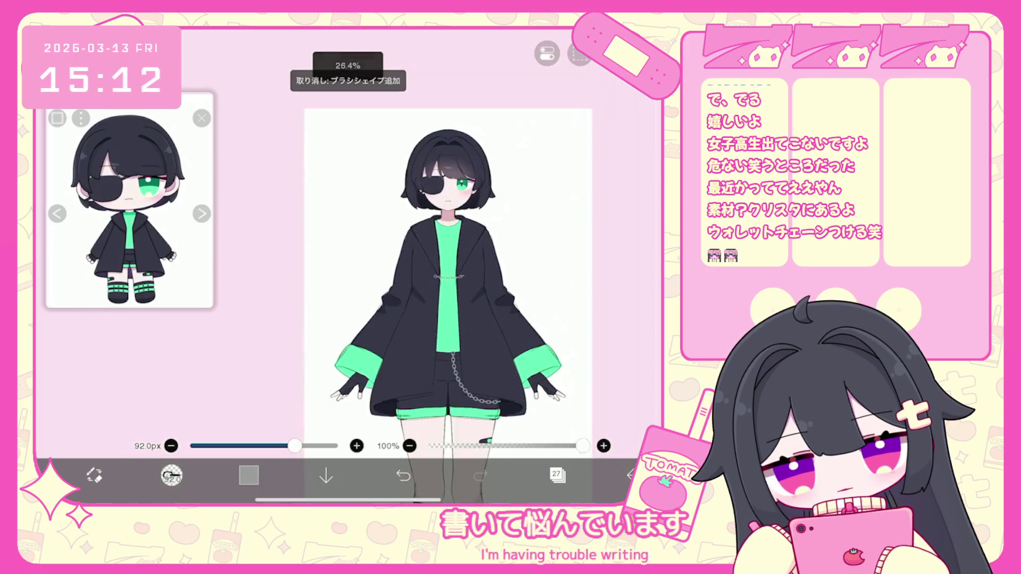
scroll(446, 276, down, 1)
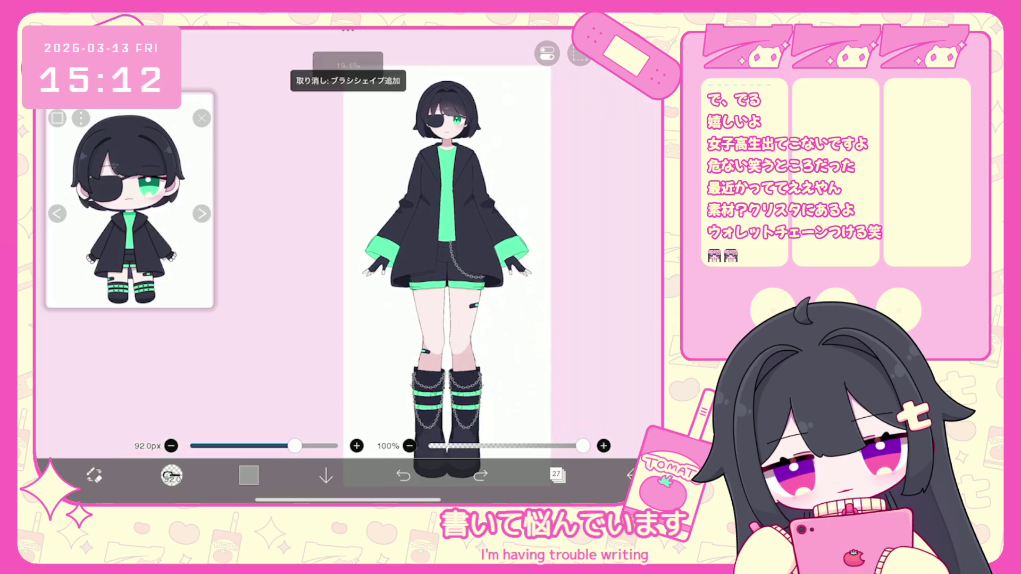
scroll(478, 271, up, 3)
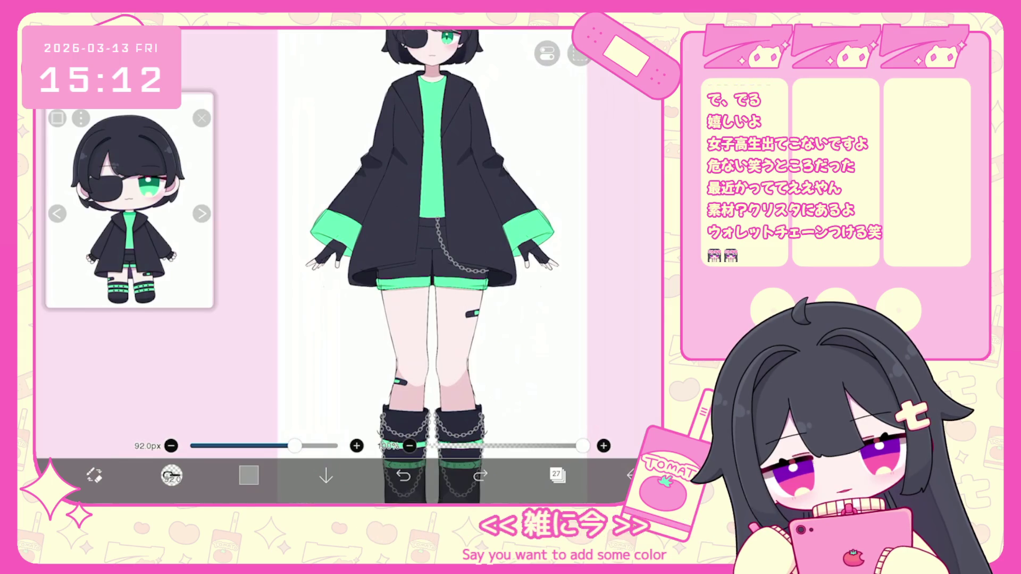
scroll(372, 265, up, 2)
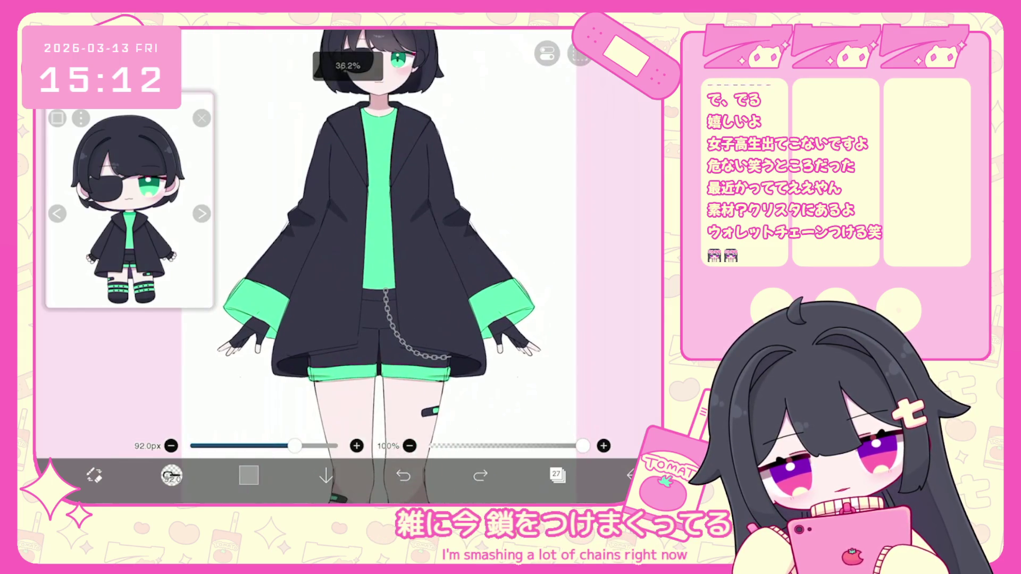
scroll(381, 266, up, 1)
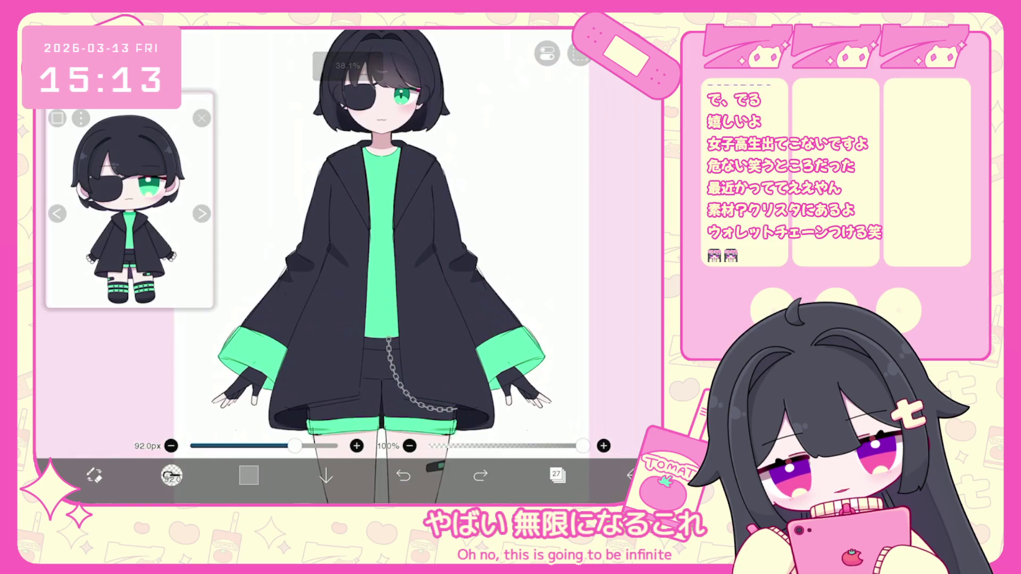
key(ctrl+z)
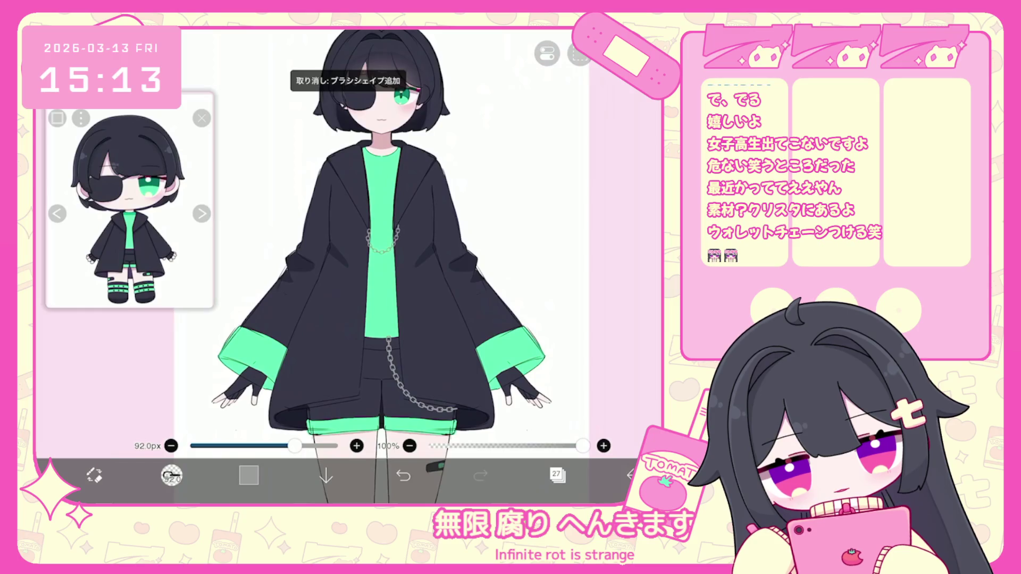
key(ctrl+z)
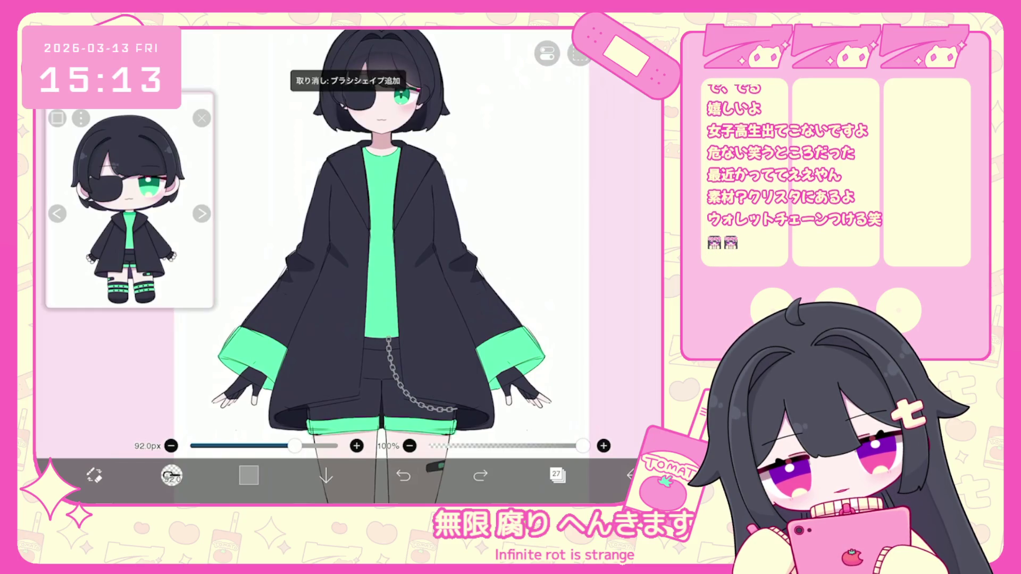
key(ctrl+z)
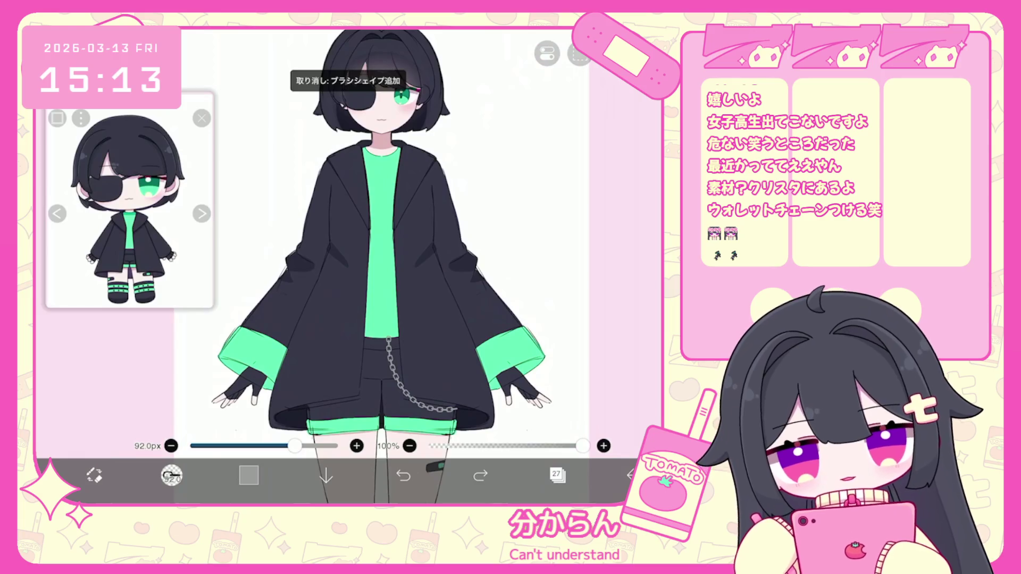
scroll(407, 266, down, 5)
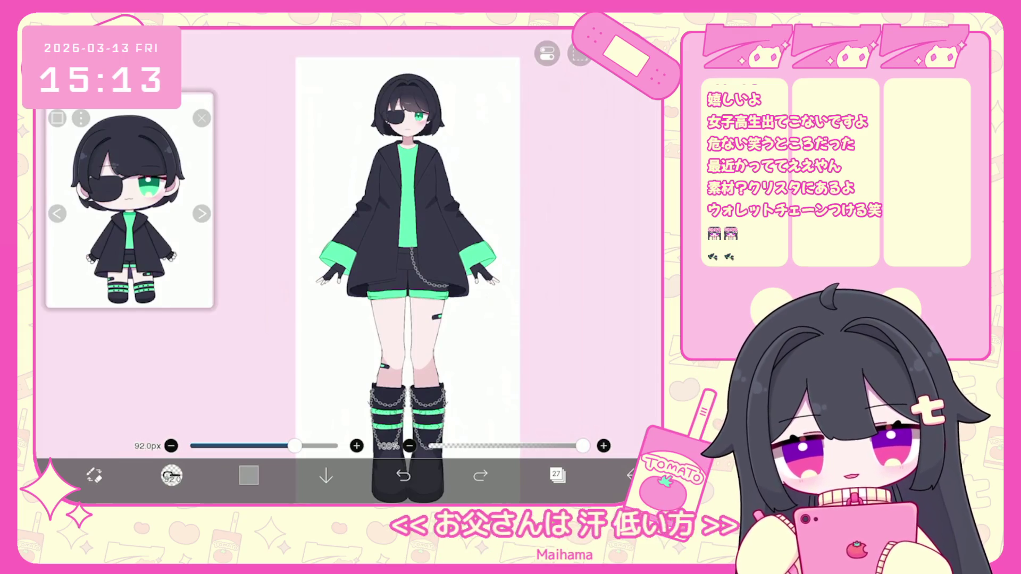
scroll(407, 255, down, 2)
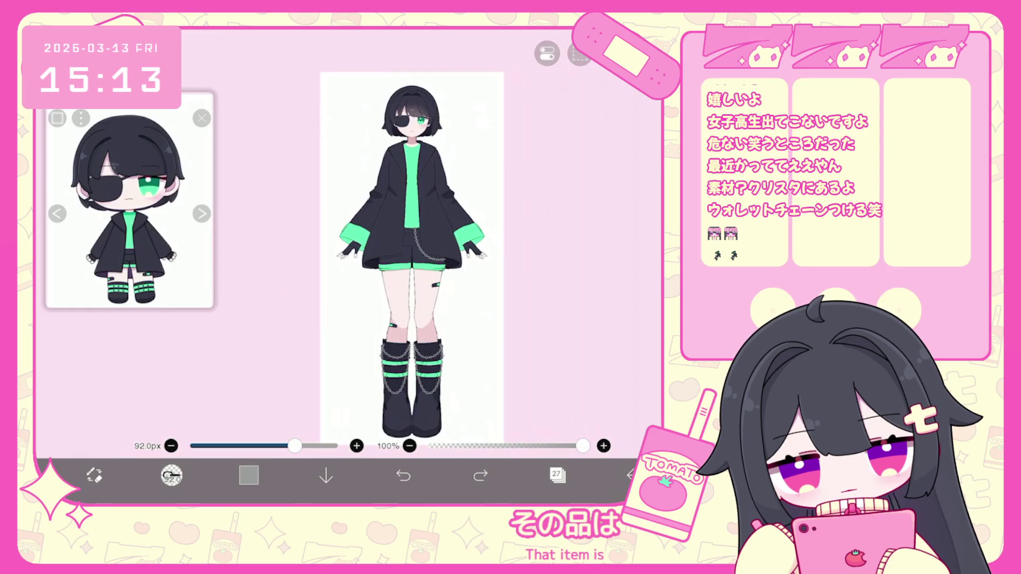
scroll(410, 266, up, 5)
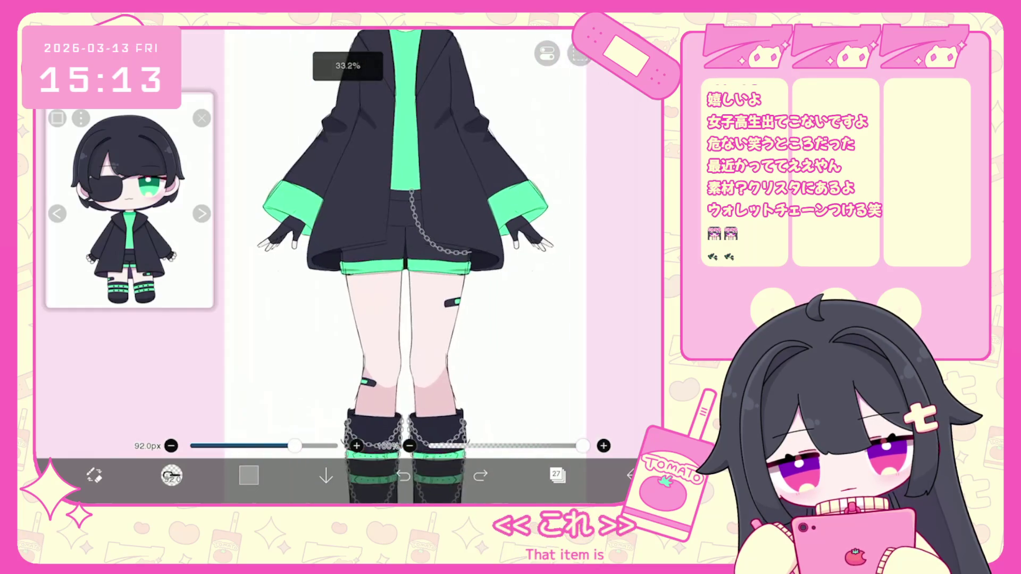
scroll(404, 239, down, 3)
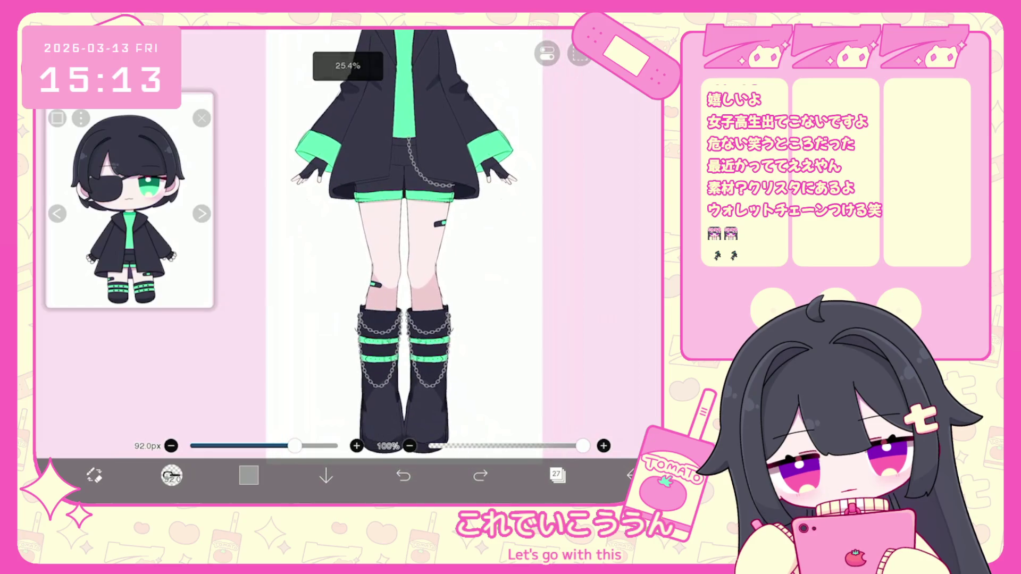
scroll(414, 265, up, 5)
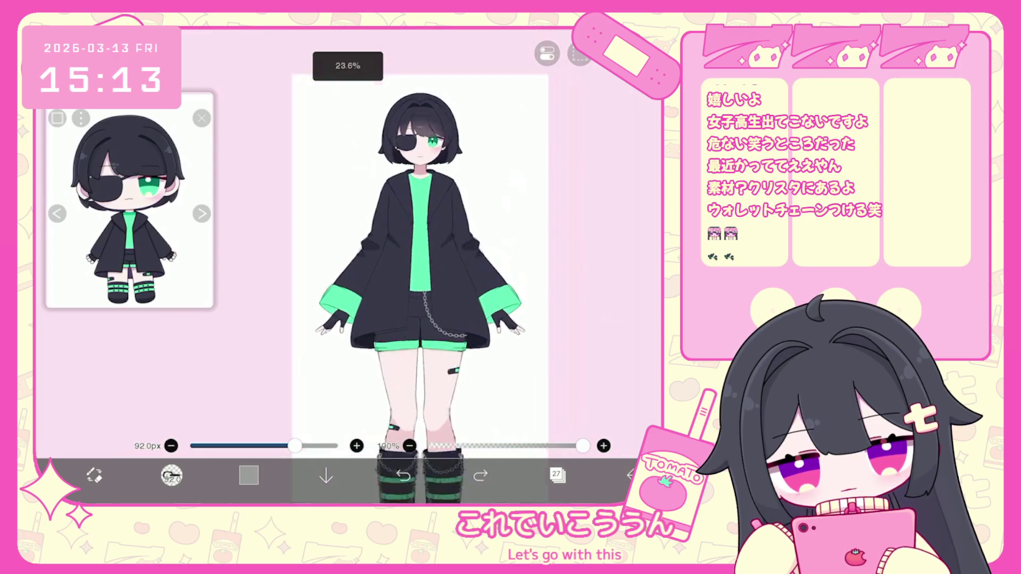
scroll(436, 255, up, 1)
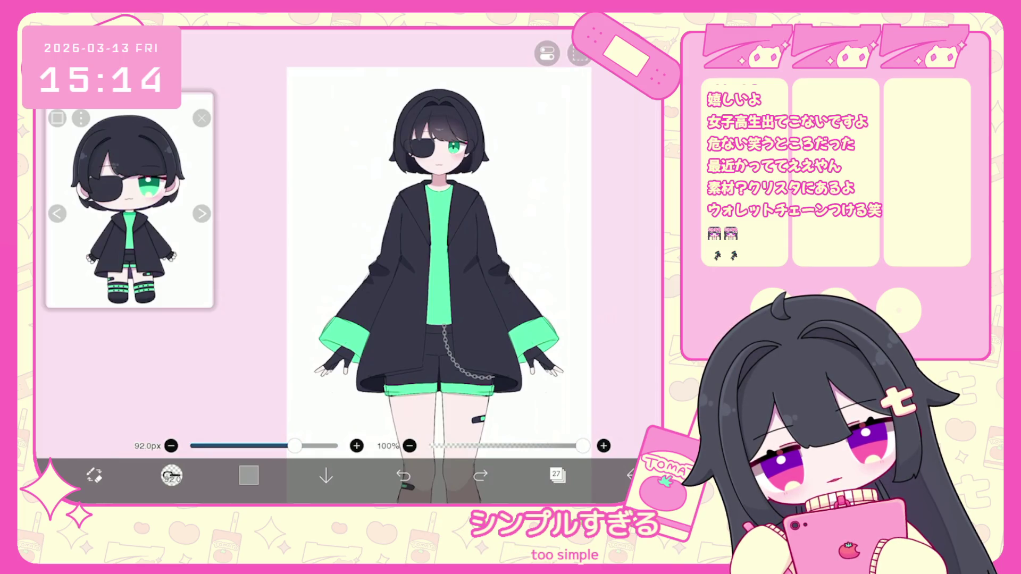
- Switch to the lower layer and set the drawing colour to black
click(557, 474)
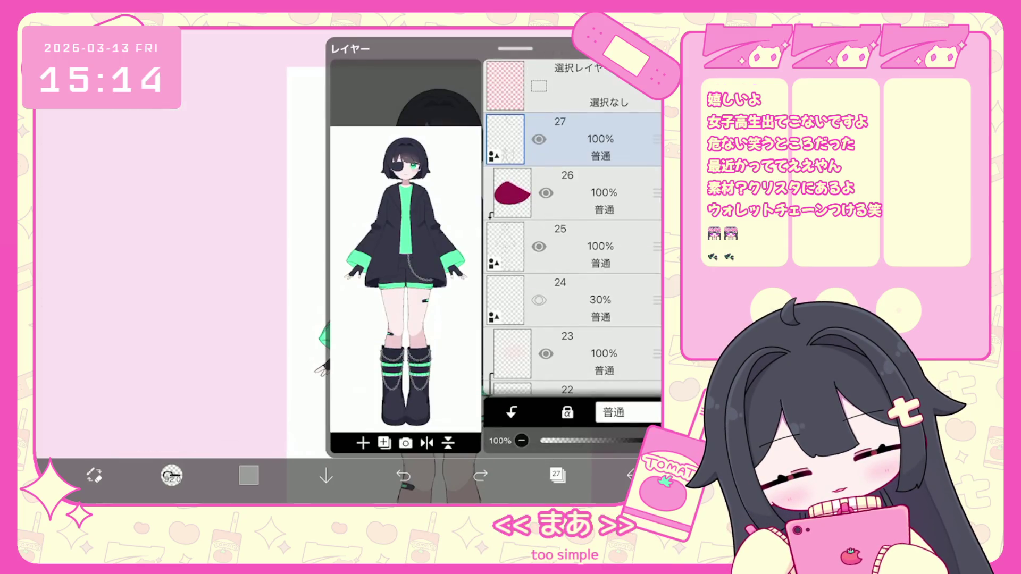
click(563, 221)
click(248, 474)
click(96, 441)
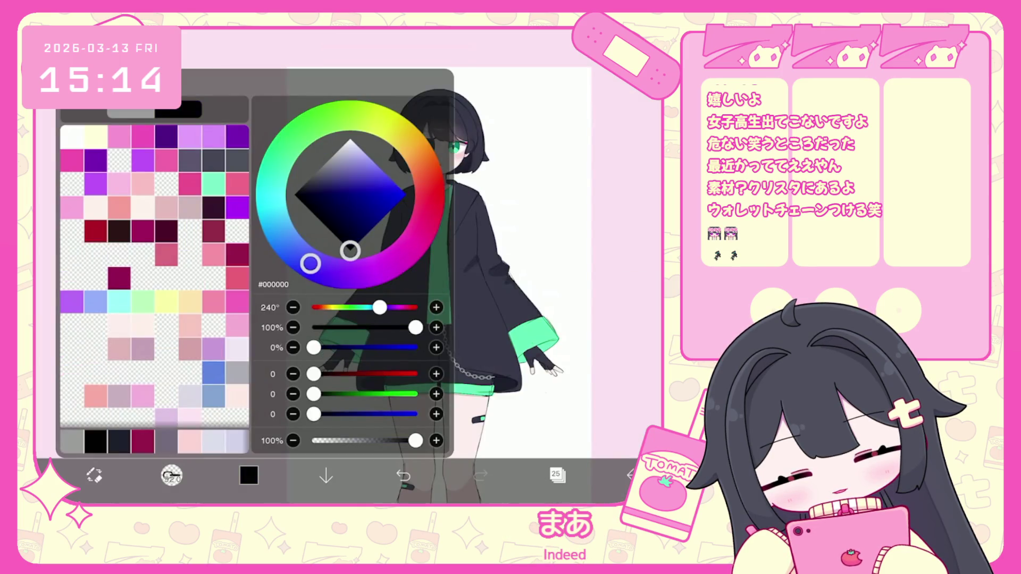
- Choose the 線画用 line-art brush at 5.8px
click(171, 474)
scroll(149, 277, down, 5)
scroll(149, 276, up, 15)
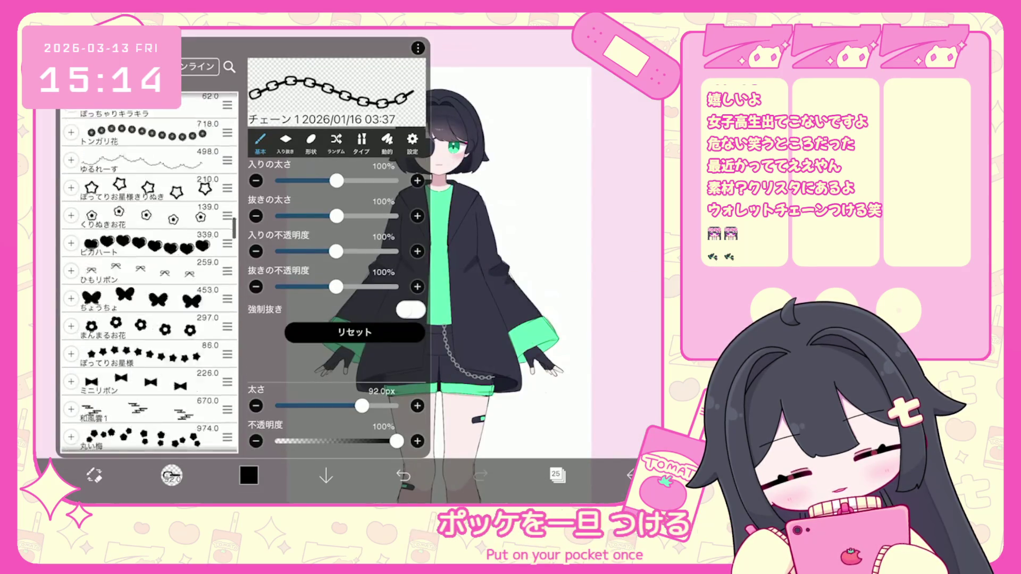
click(149, 325)
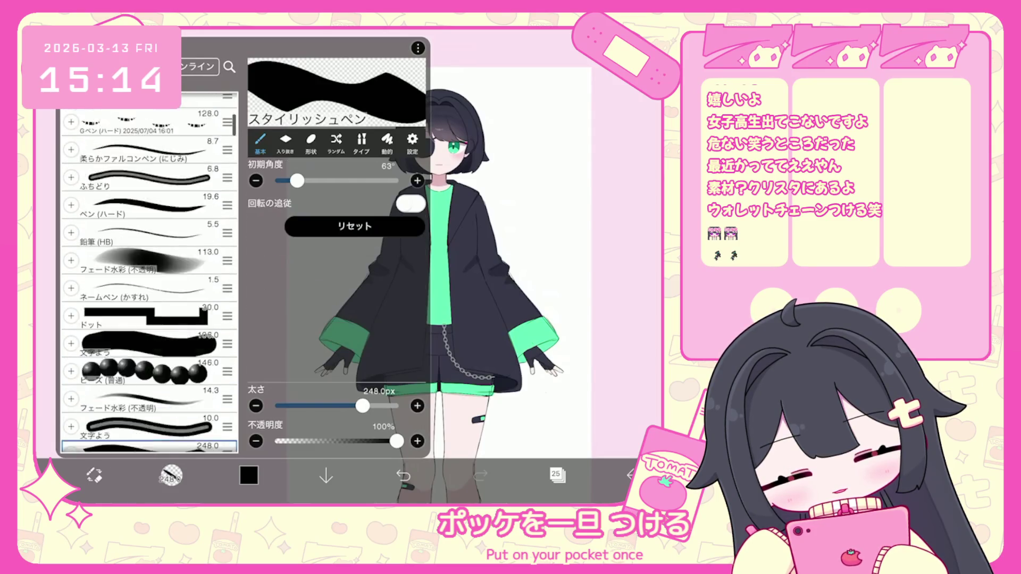
scroll(148, 276, down, 1)
click(149, 242)
click(171, 474)
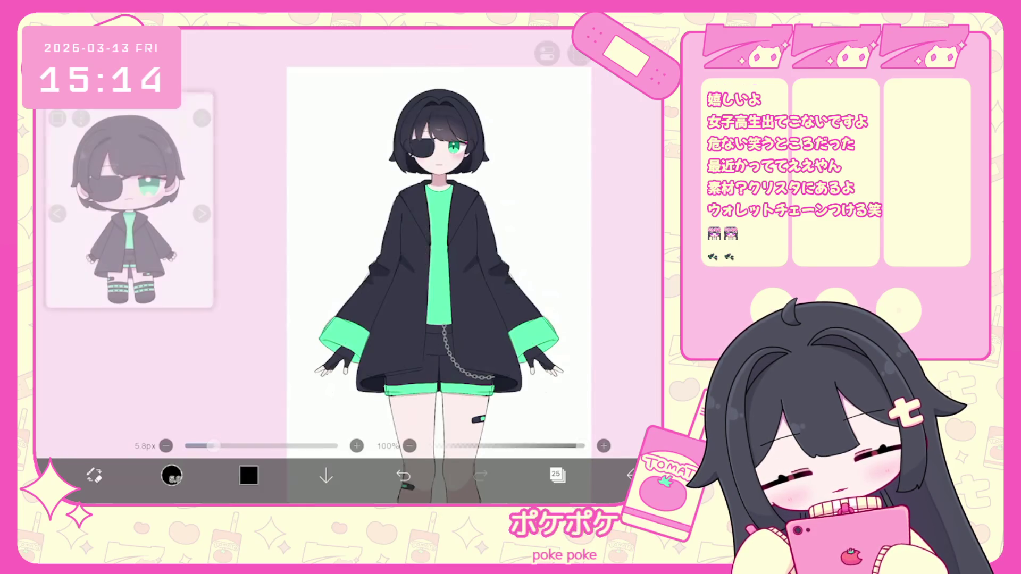
click(547, 54)
- Turn on the vertical symmetry ruler and undo the old flat pocket flap lines
click(565, 132)
click(547, 53)
scroll(500, 340, up, 5)
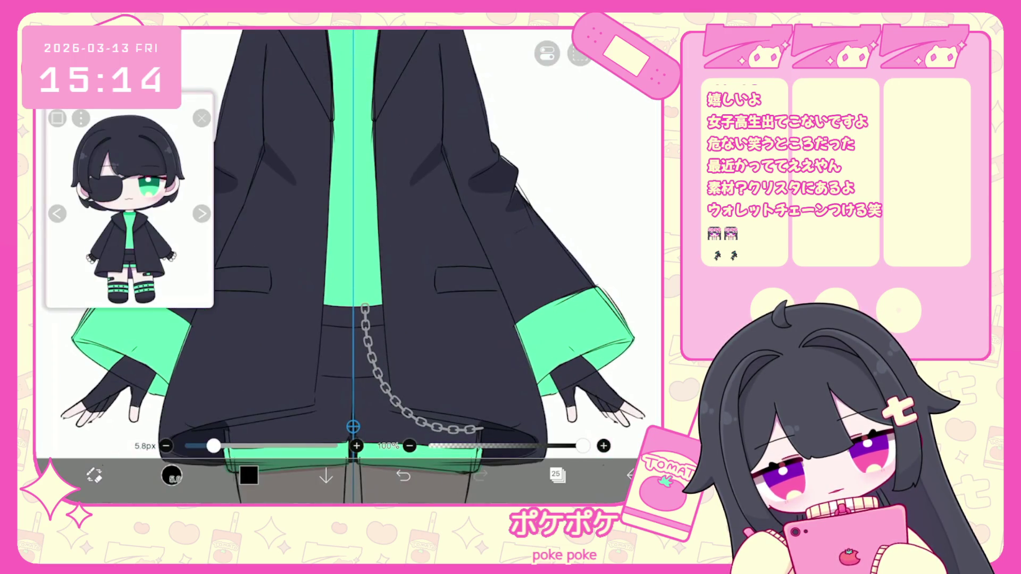
click(403, 475)
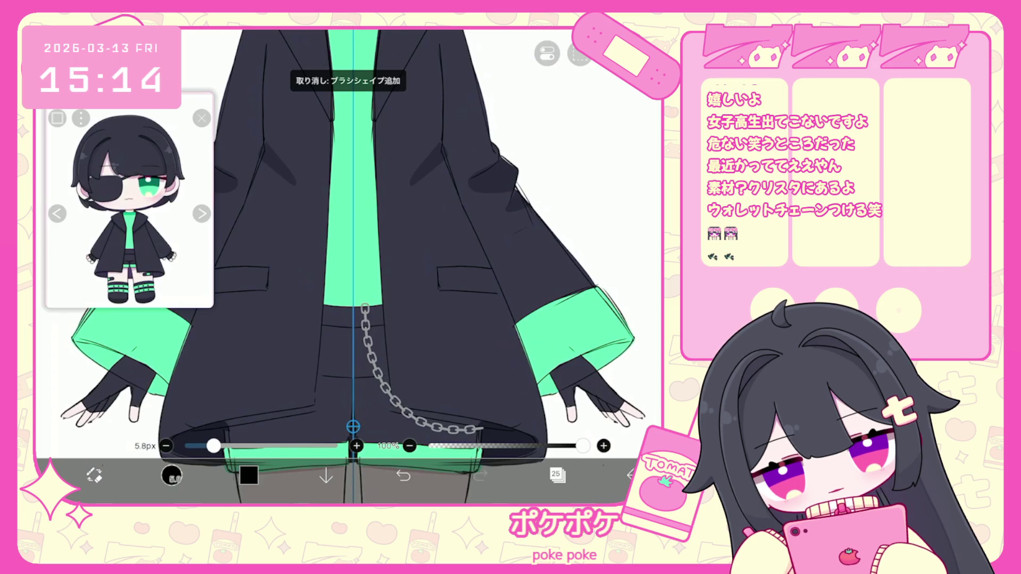
click(403, 474)
click(403, 475)
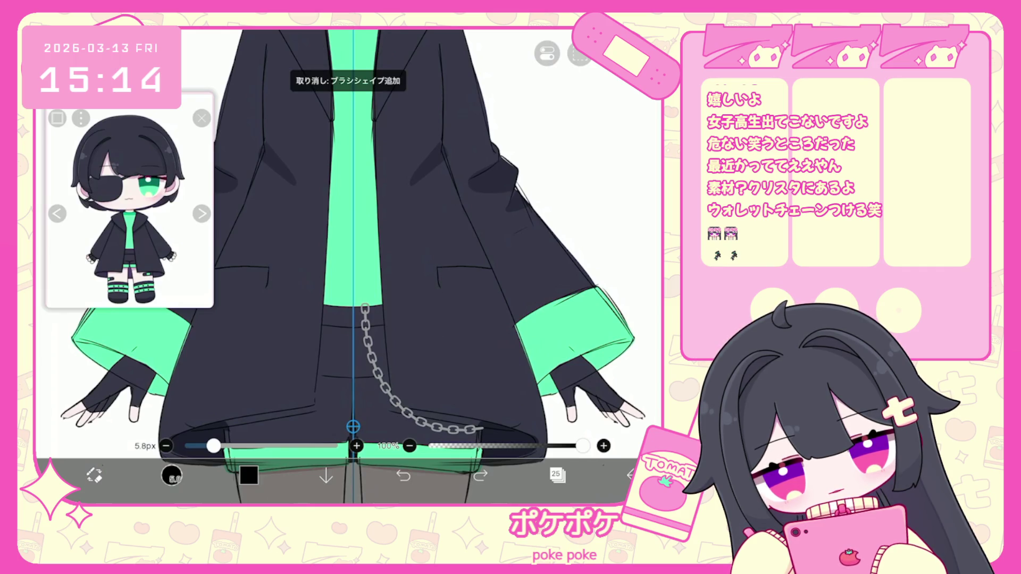
click(403, 475)
- Draw mirrored slanted pocket slits on the jacket, then undo and redo them to compare
drag(246, 279, 276, 335)
drag(262, 251, 221, 331)
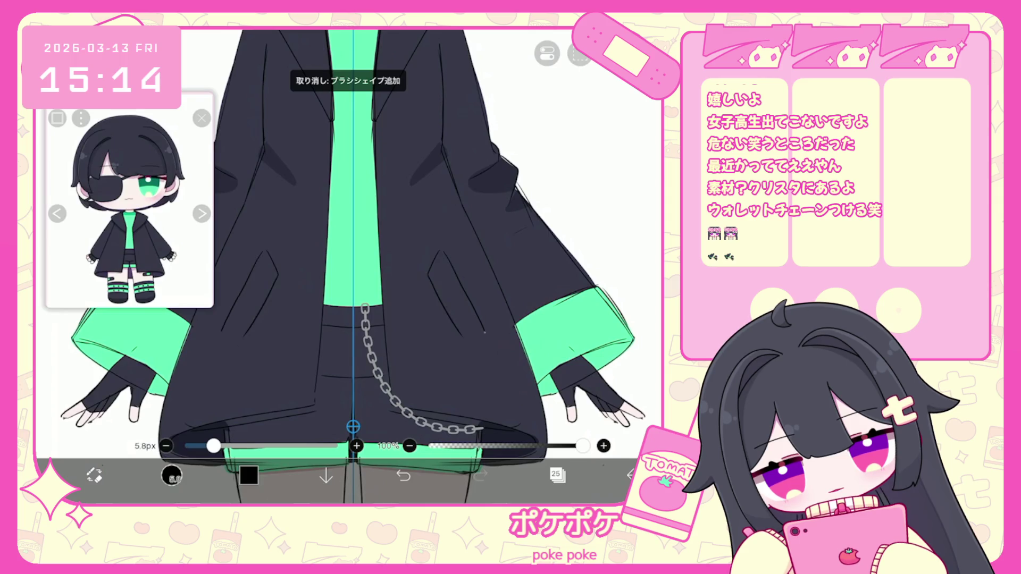
click(403, 475)
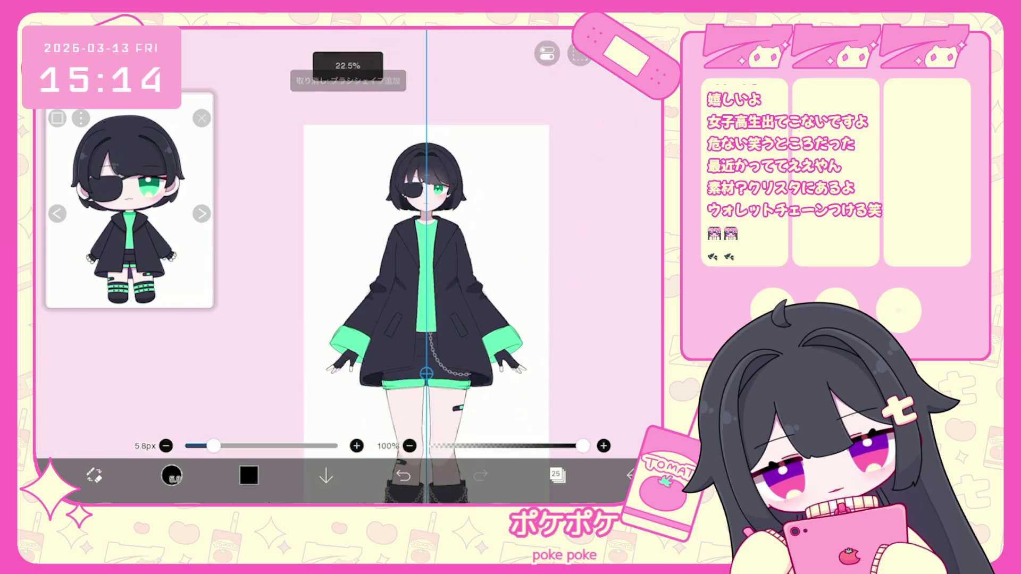
click(403, 475)
click(403, 475)
click(481, 474)
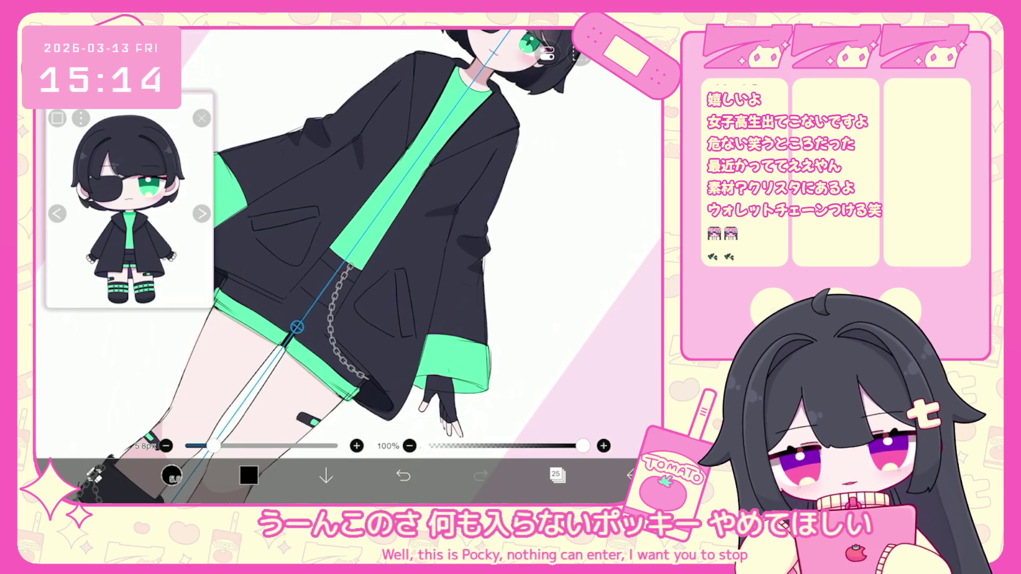
- Step back through the pocket strokes, restore the vertical pocket outline, then undo the newest stroke
click(403, 475)
click(403, 475)
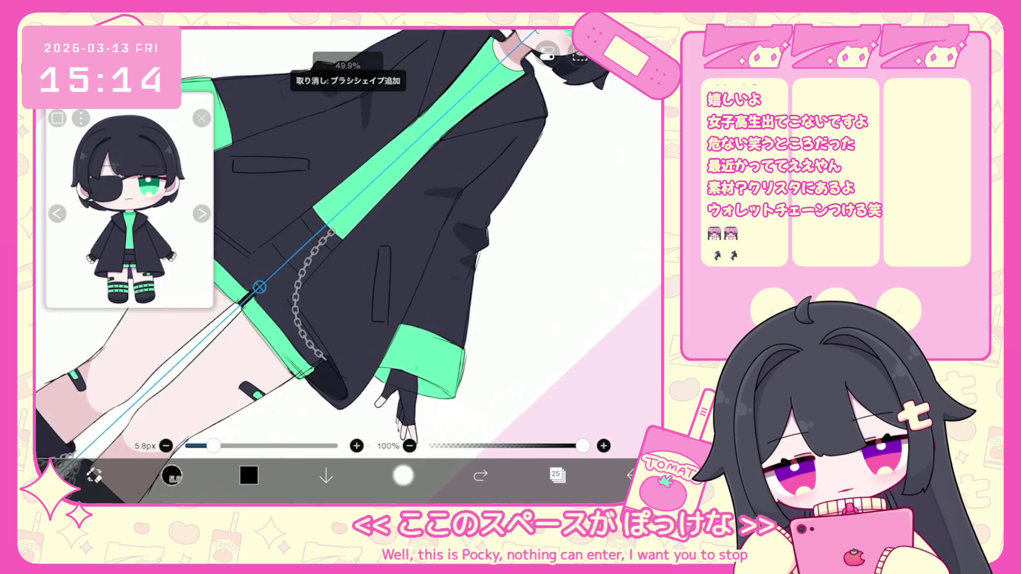
click(403, 475)
click(480, 475)
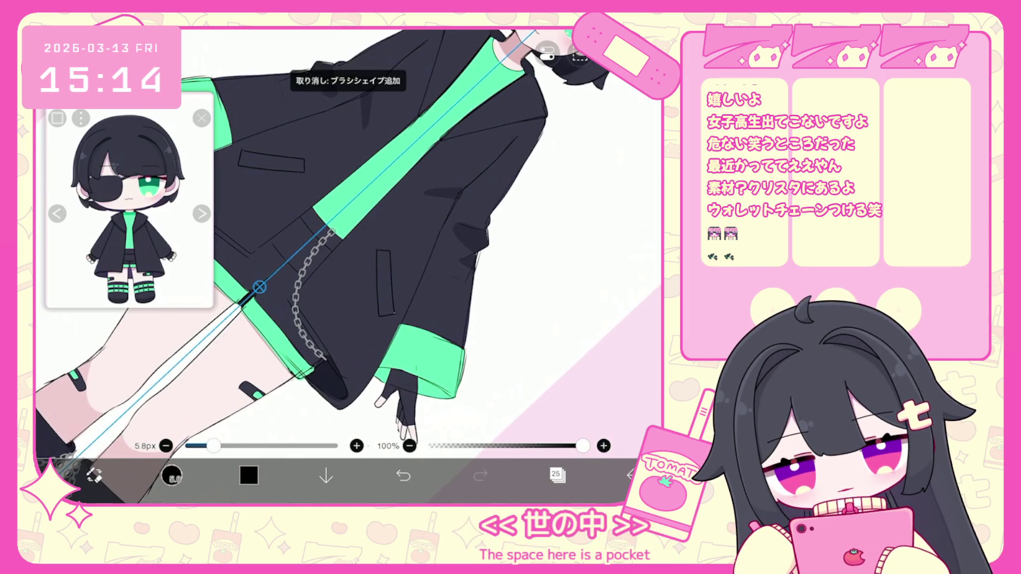
scroll(348, 266, up, 3)
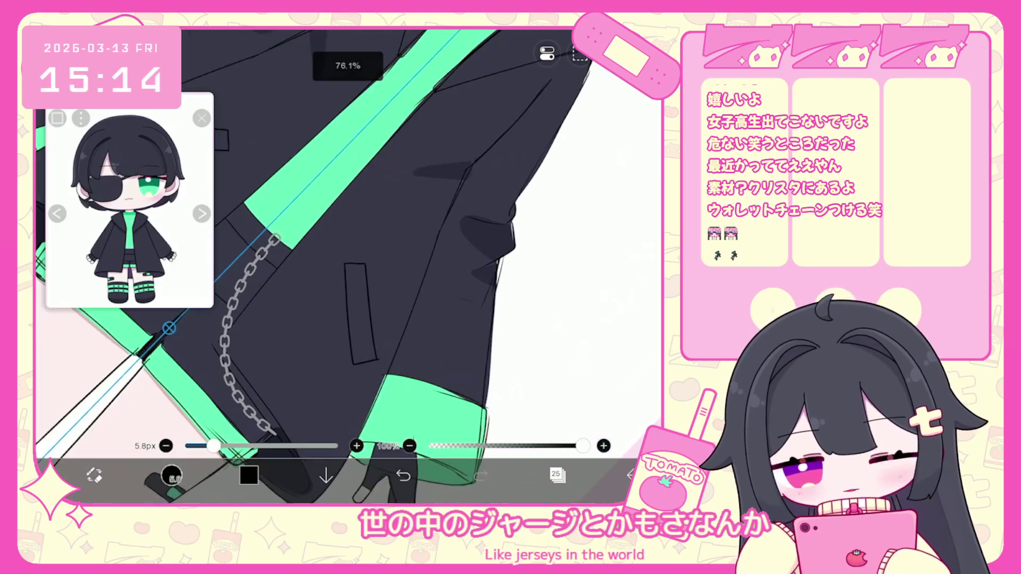
click(403, 474)
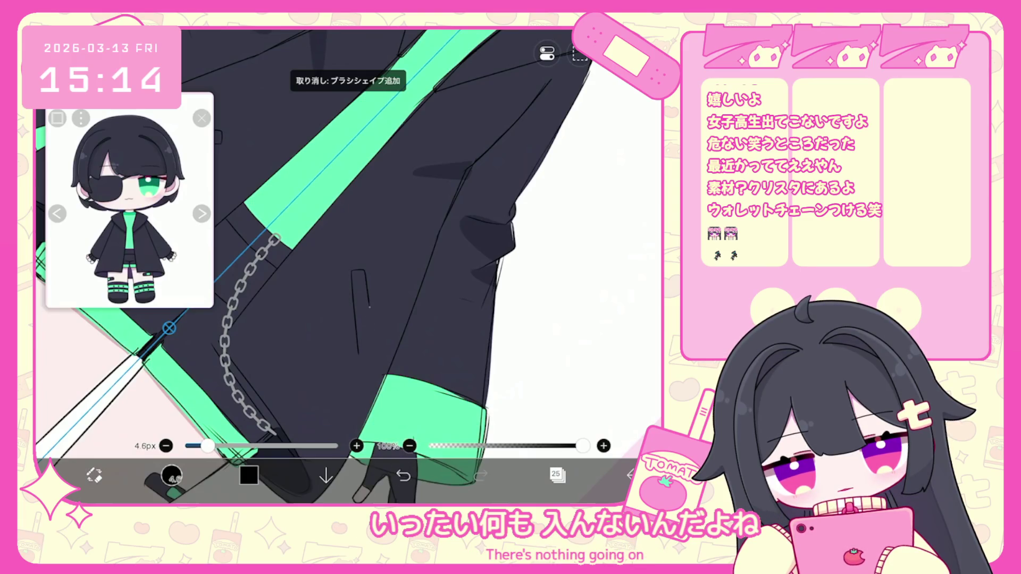
- Zoom in on the jacket and bring up the layer panel listing layers 22 to 27
scroll(349, 266, down, 5)
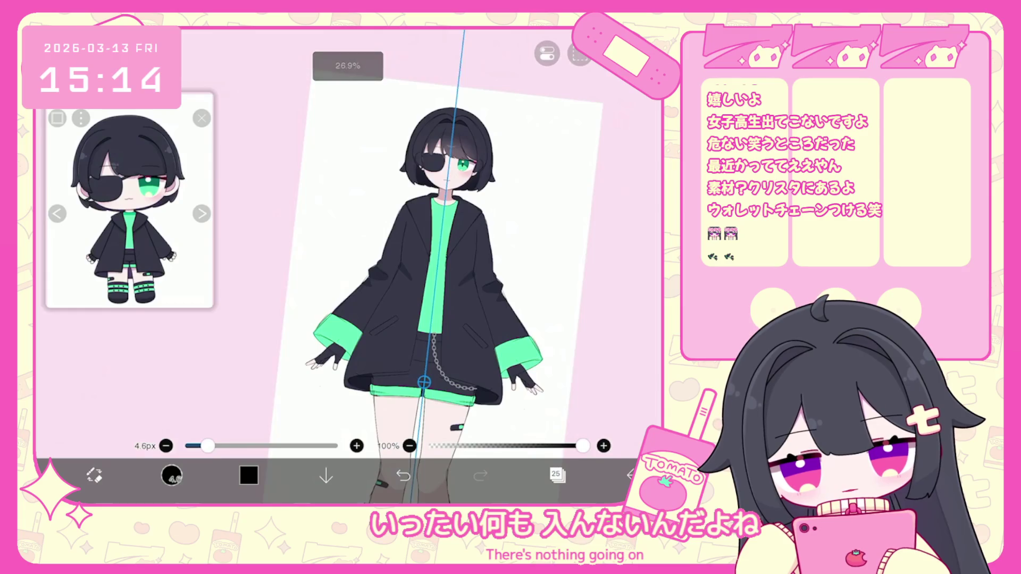
scroll(410, 266, up, 1)
scroll(452, 266, down, 3)
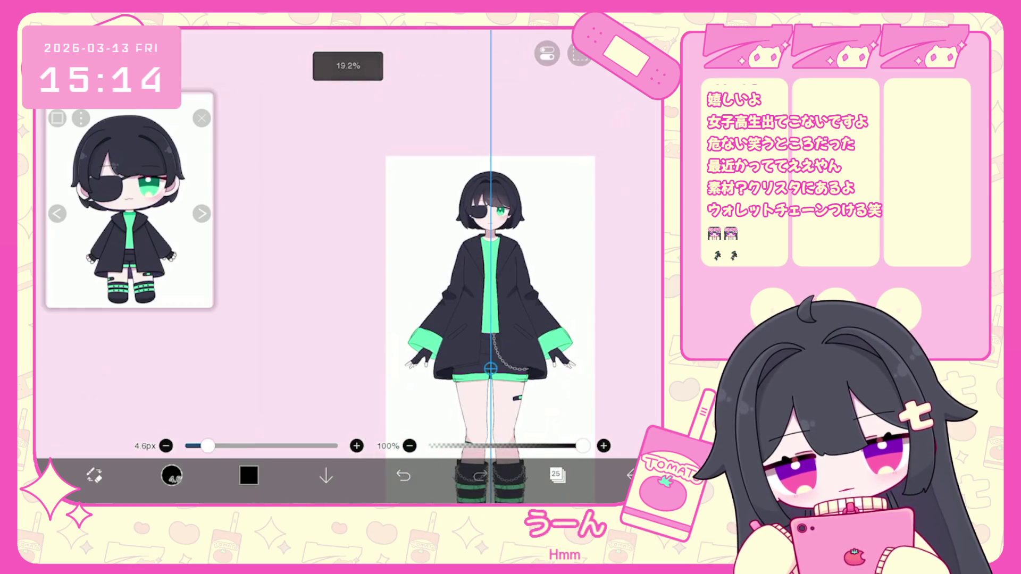
scroll(468, 329, up, 10)
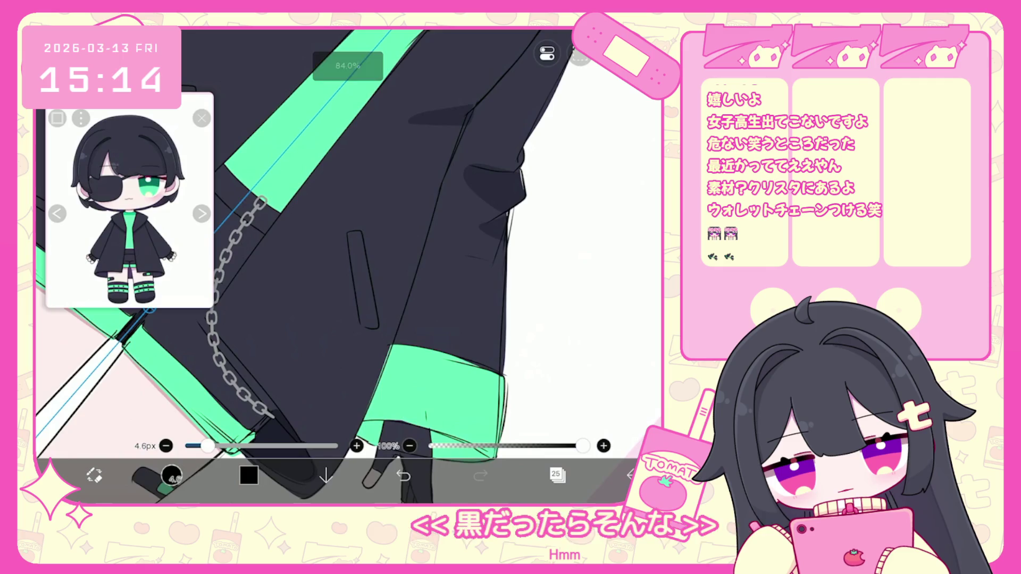
scroll(348, 266, down, 5)
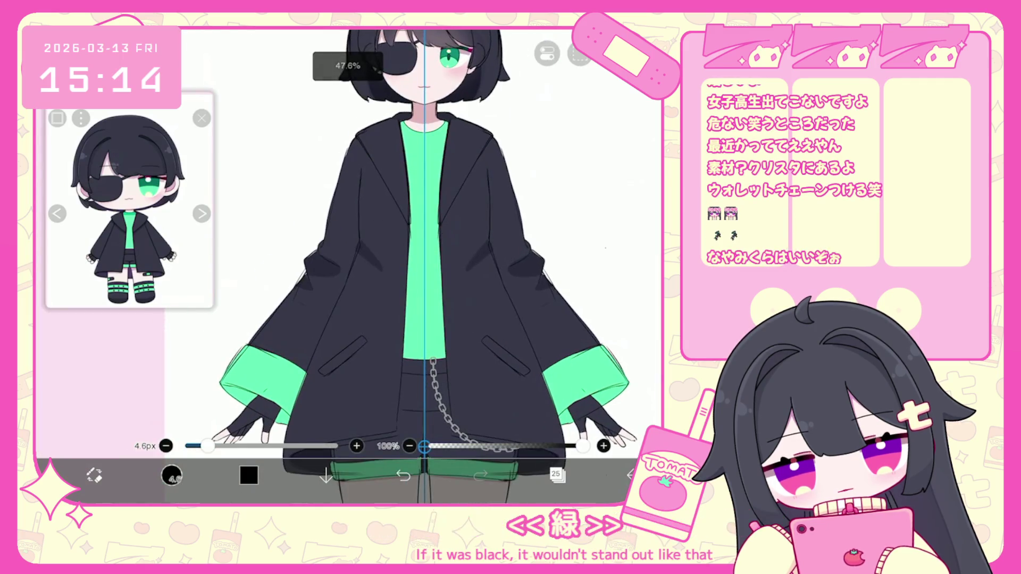
scroll(425, 266, down, 1)
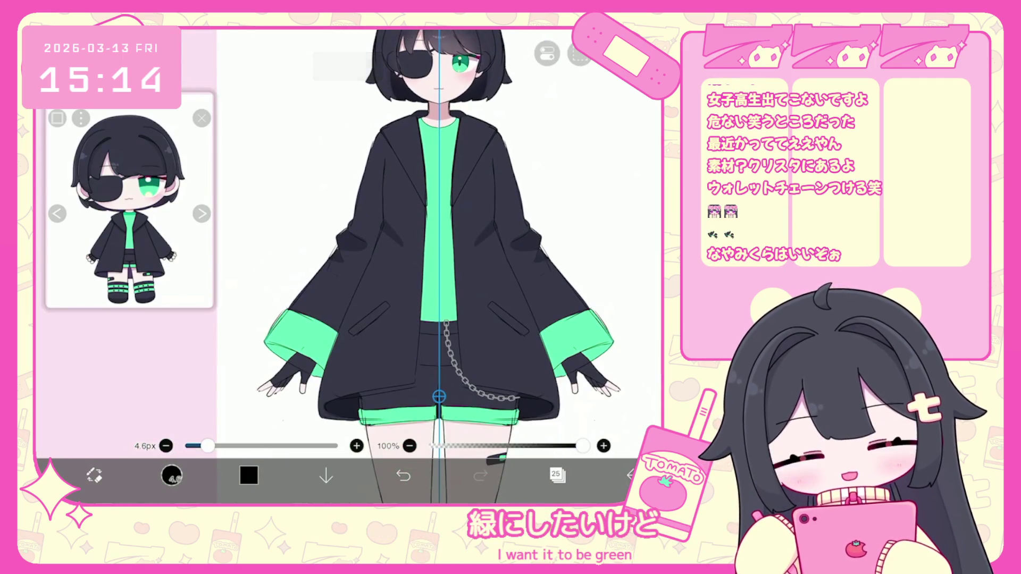
scroll(436, 266, down, 5)
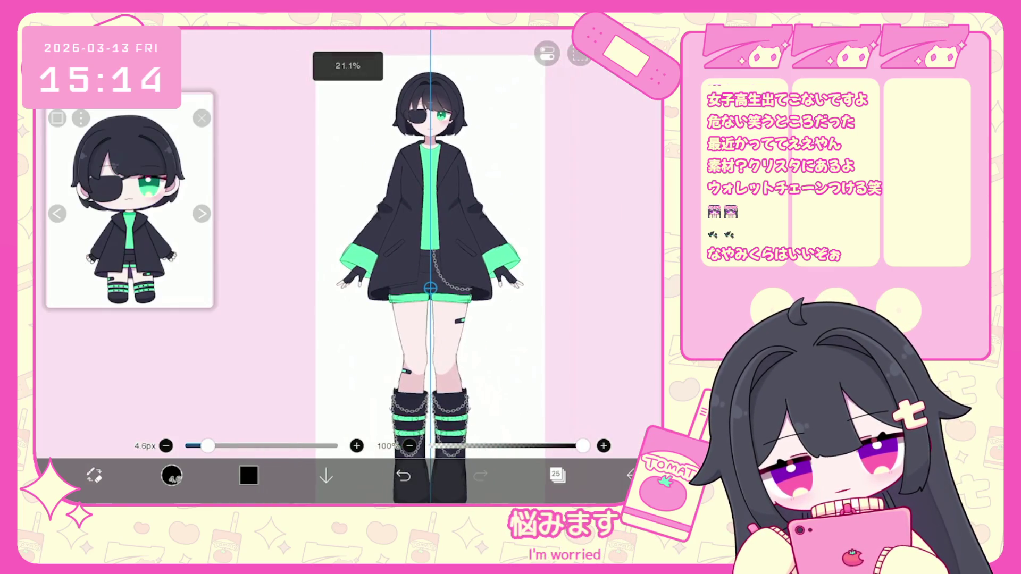
scroll(415, 265, right, 1)
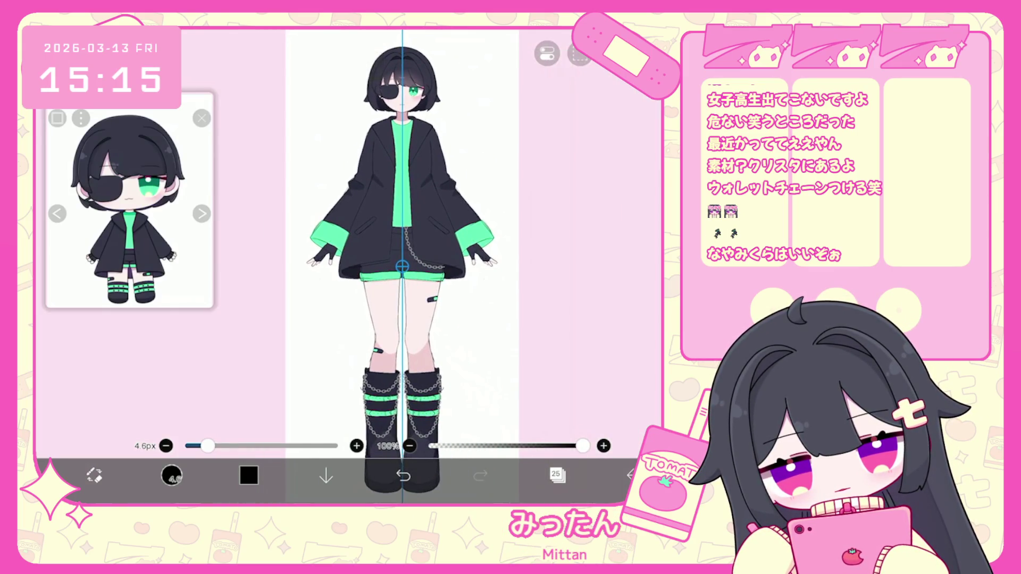
scroll(435, 240, up, 3)
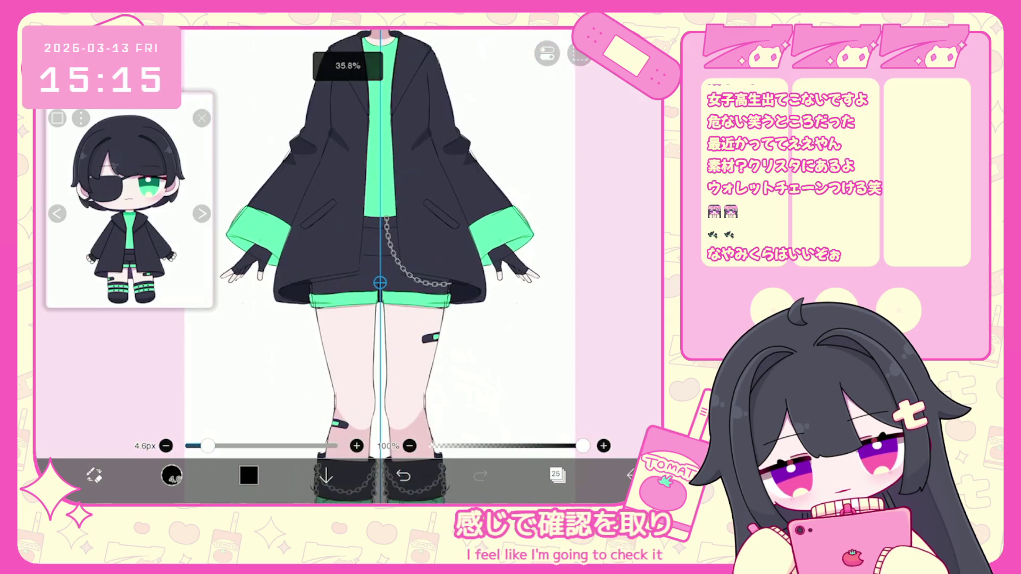
click(556, 475)
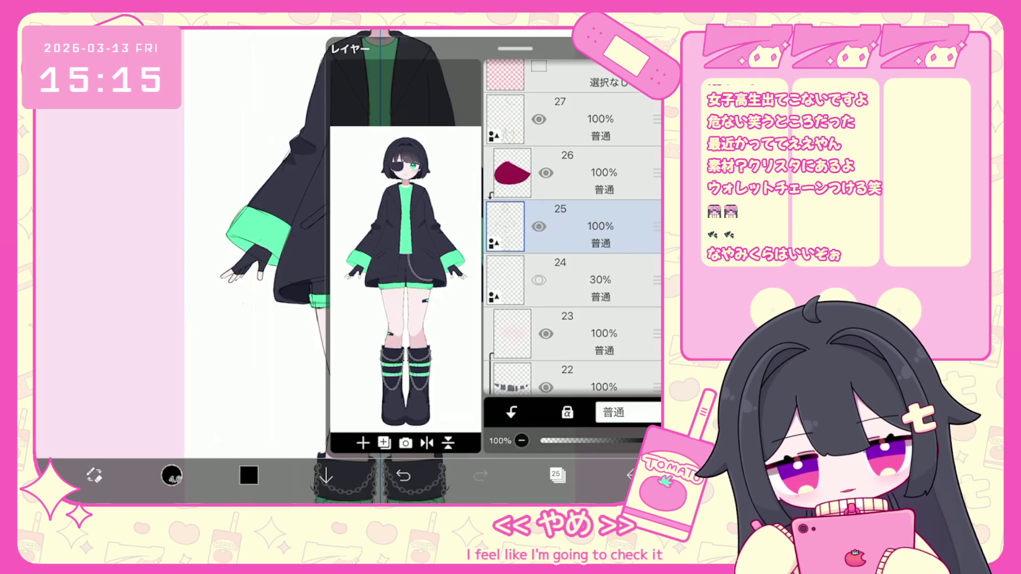
- Zoom on the head, then make layer 22 with the chain strokes the working layer
click(557, 475)
scroll(412, 266, down, 3)
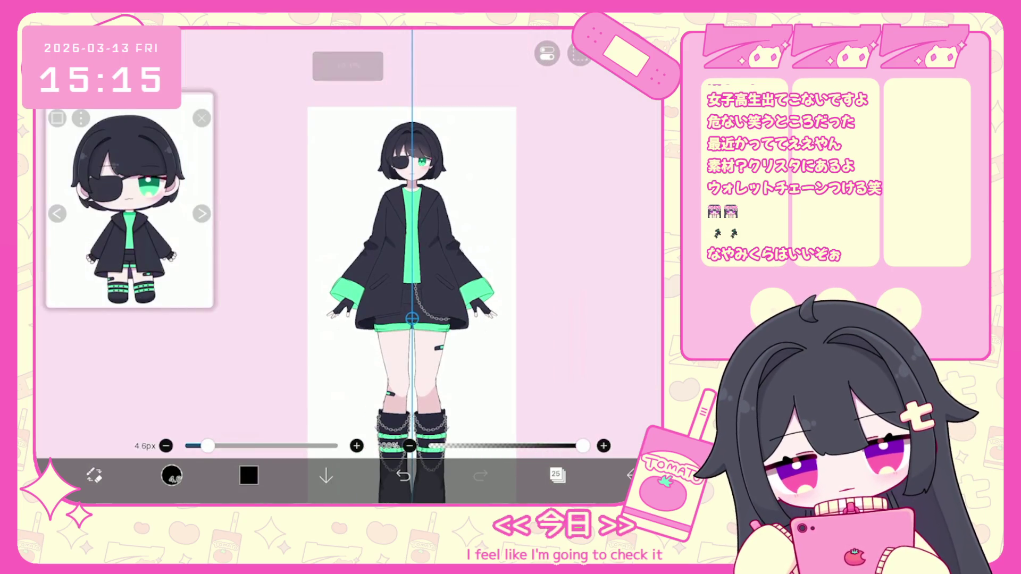
scroll(407, 131, up, 5)
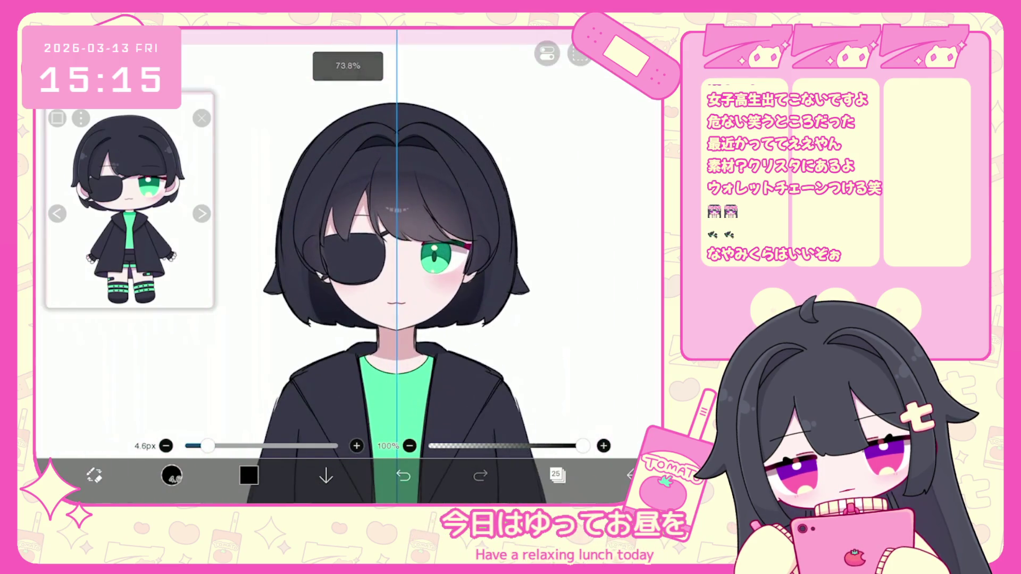
click(557, 475)
scroll(573, 228, down, 3)
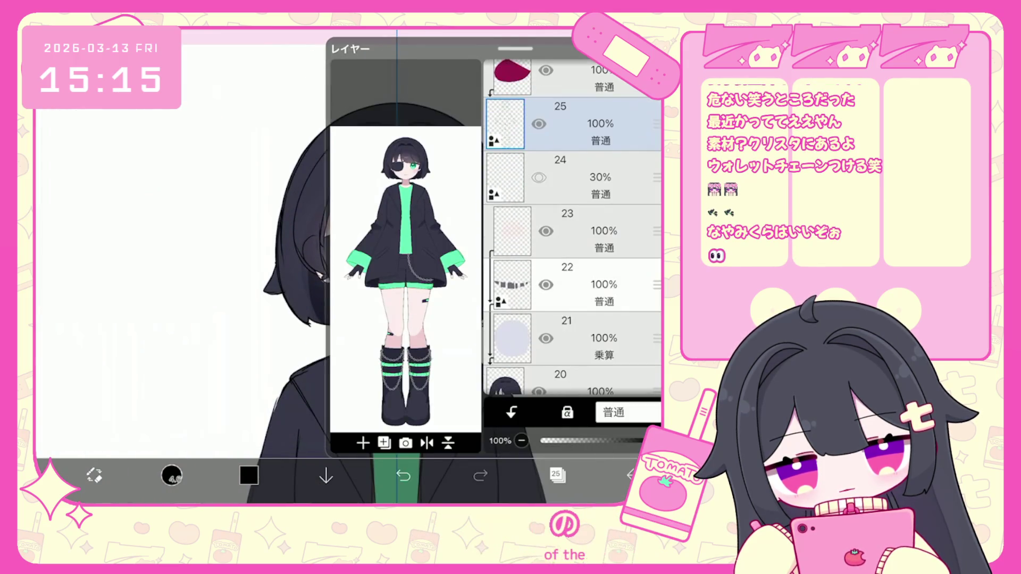
click(585, 285)
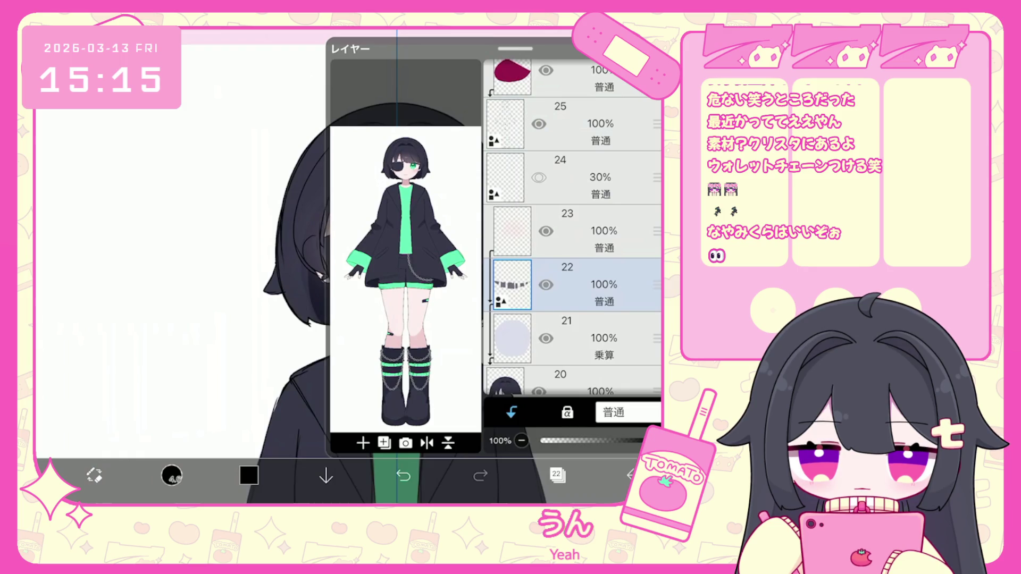
scroll(399, 240, up, 2)
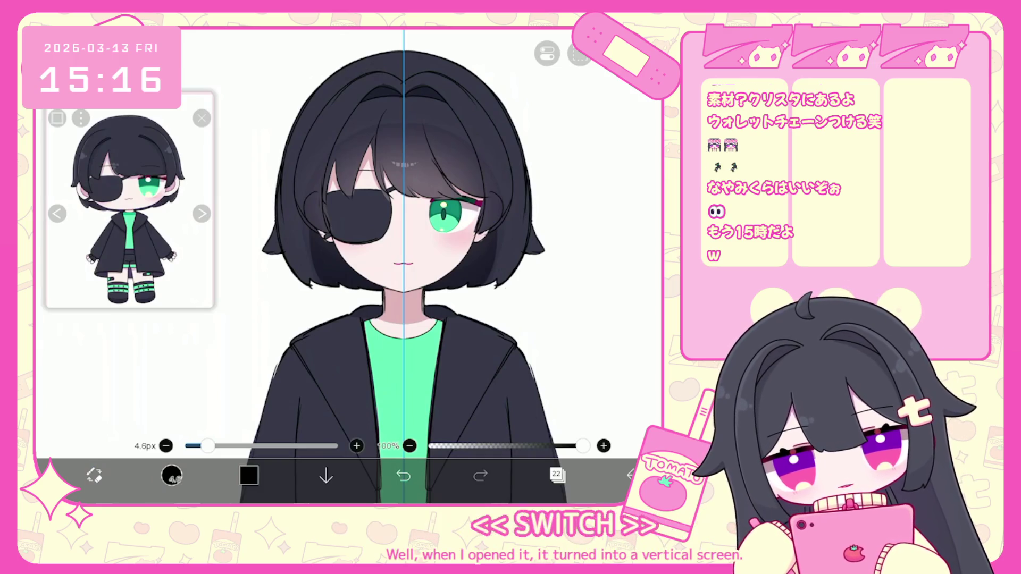
- Select layer 25, check the colour picker, and undo the last brush shape
click(556, 475)
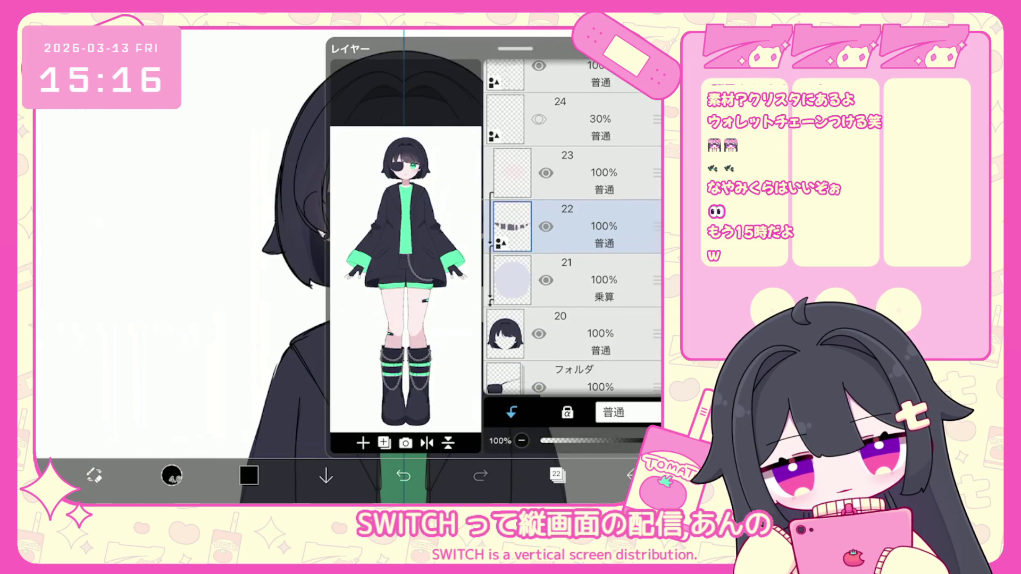
scroll(572, 229, up, 3)
click(574, 271)
click(574, 218)
click(249, 474)
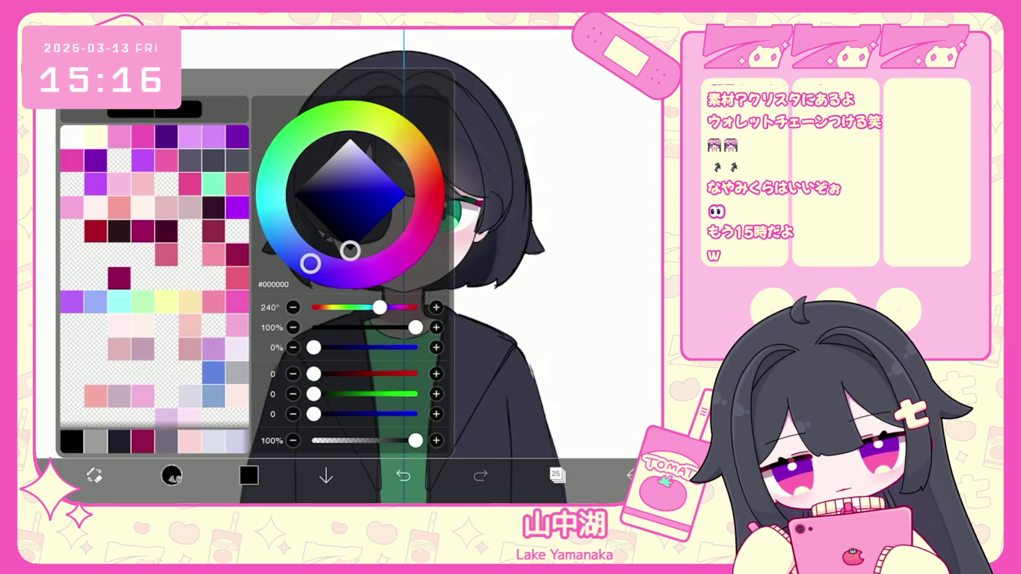
click(249, 475)
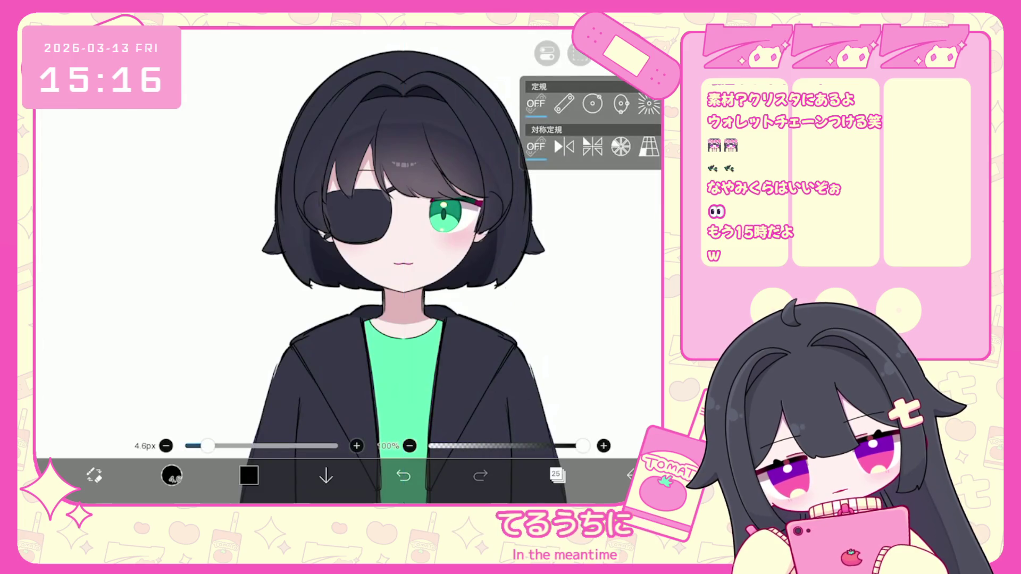
scroll(345, 239, up, 3)
key(ctrl+z)
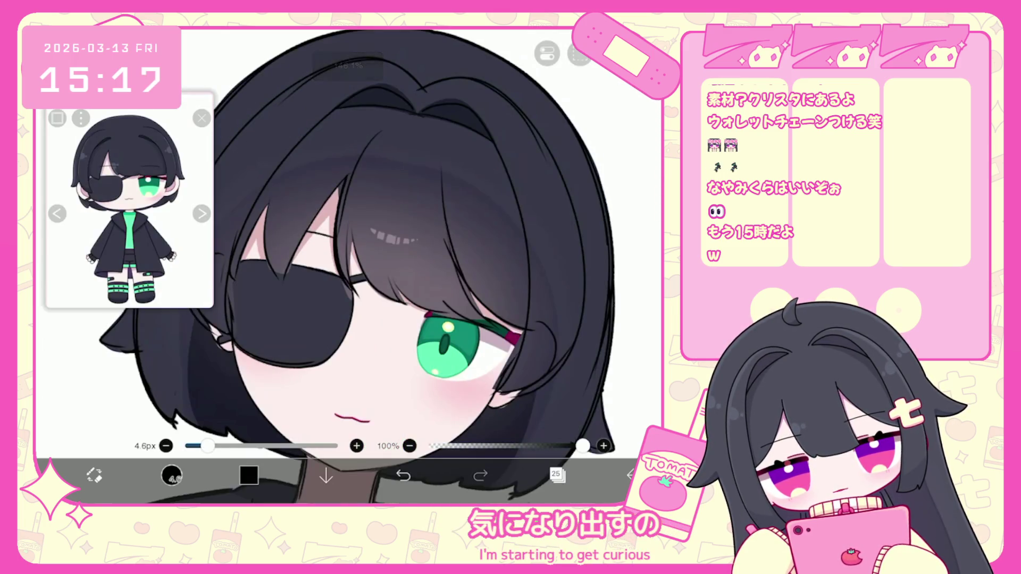
- Thin the brush to 2.6px, sketch strands on the hair's right edge, then undo them
drag(207, 446, 197, 446)
drag(340, 180, 343, 274)
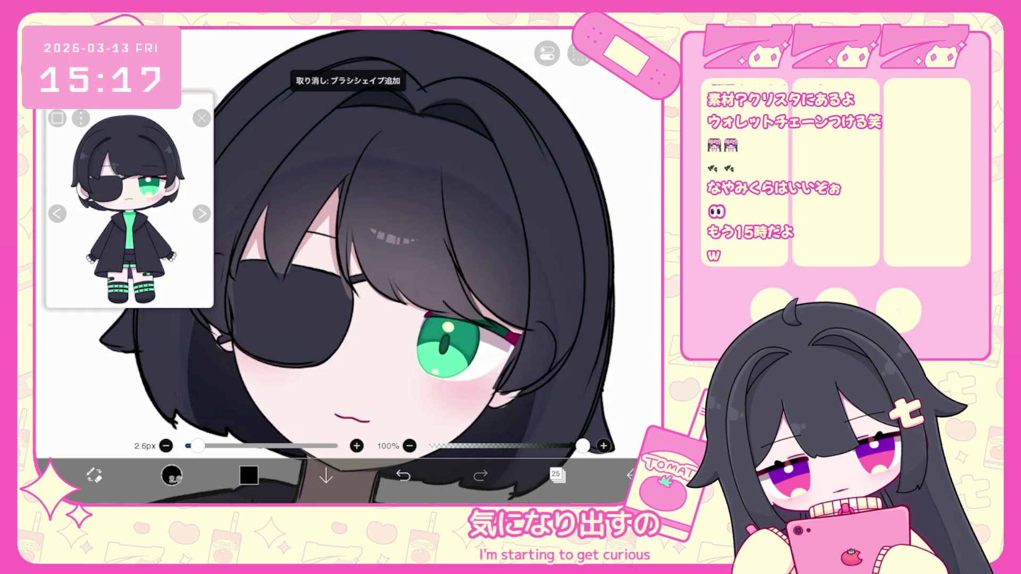
drag(352, 231, 352, 282)
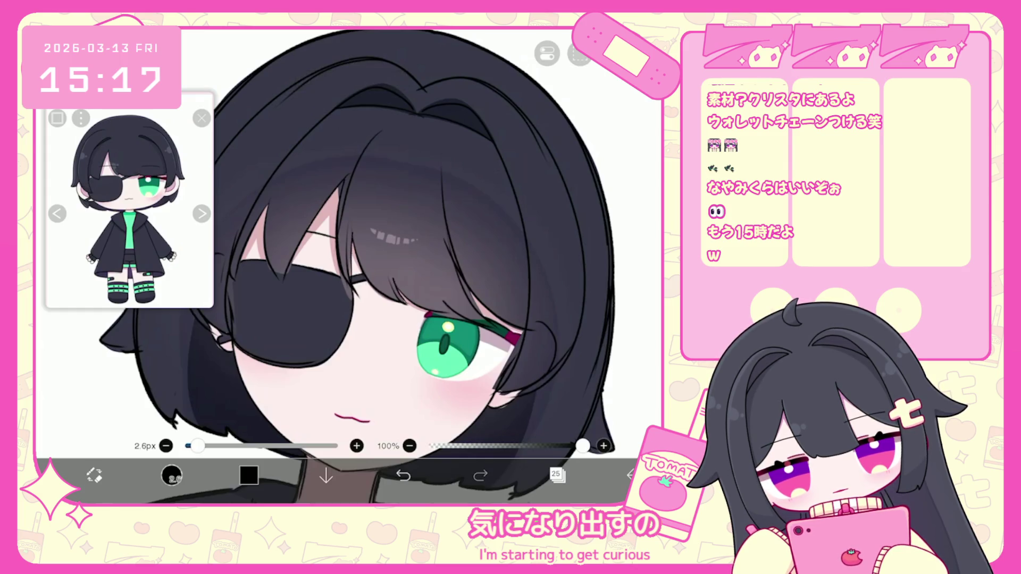
scroll(380, 266, down, 3)
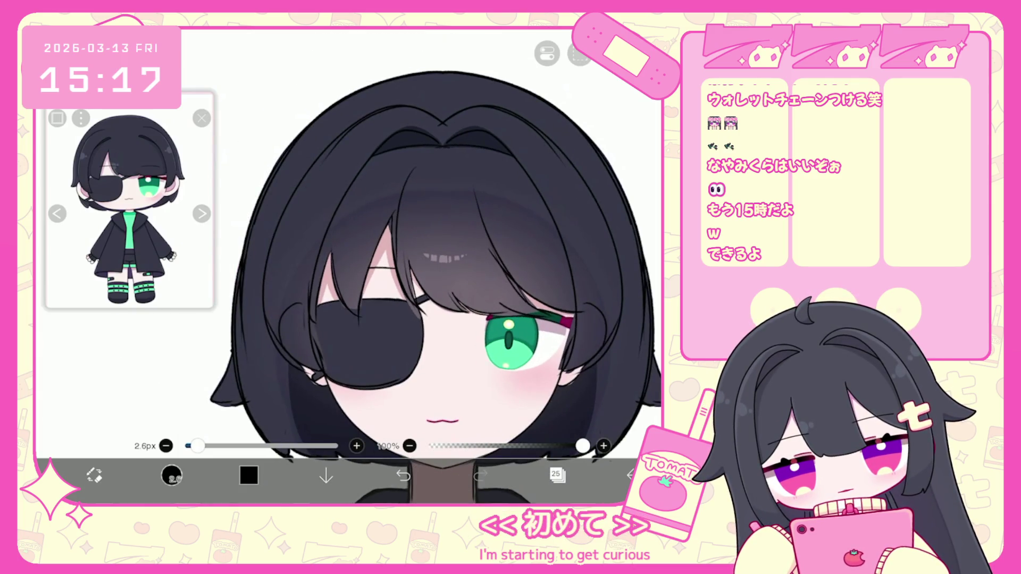
click(403, 474)
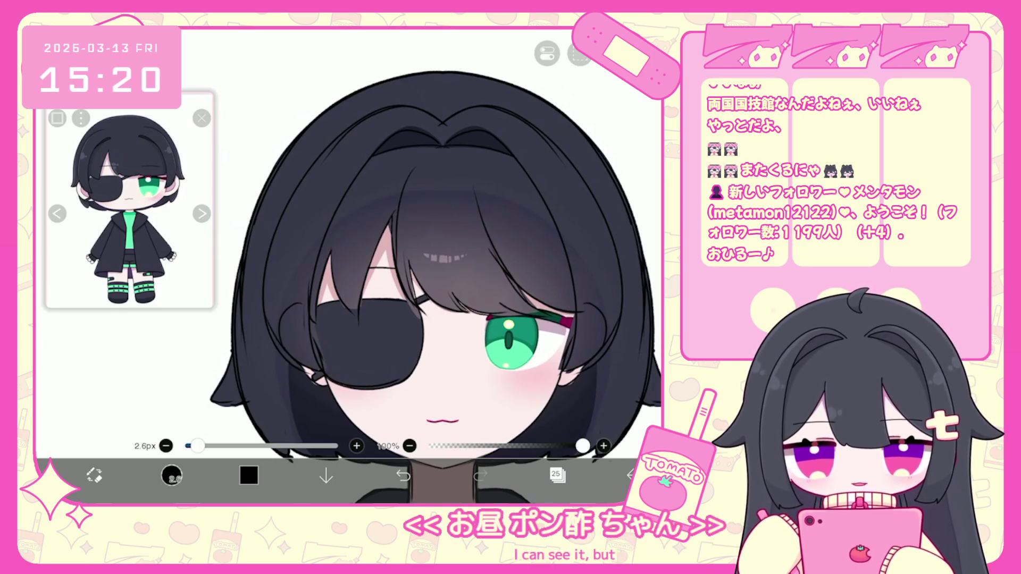
- Zoom out to show the eyepatched character full-length, from head to chained boots
scroll(436, 278, down, 2)
scroll(436, 278, down, 5)
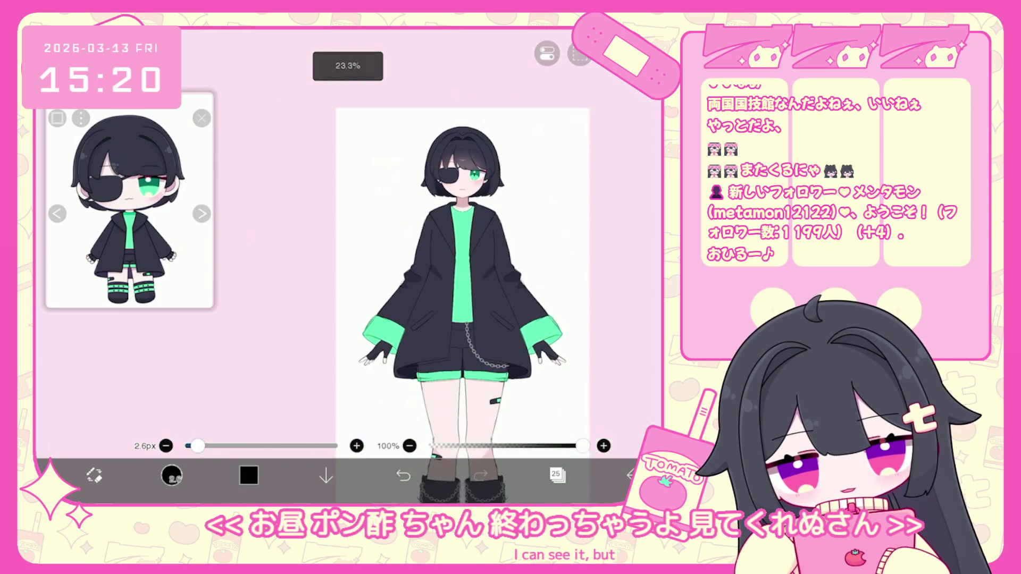
scroll(421, 264, up, 2)
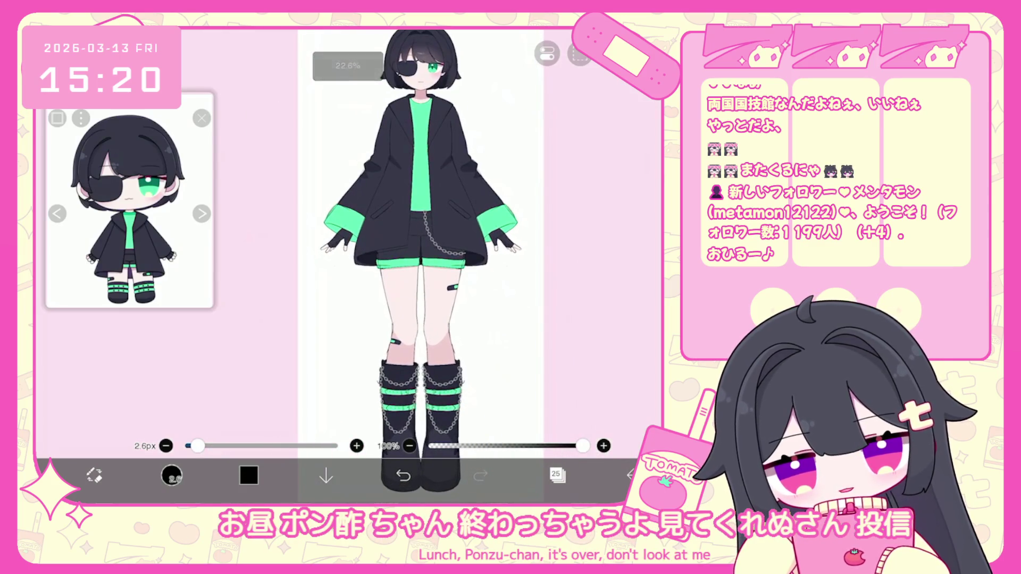
scroll(421, 266, down, 1)
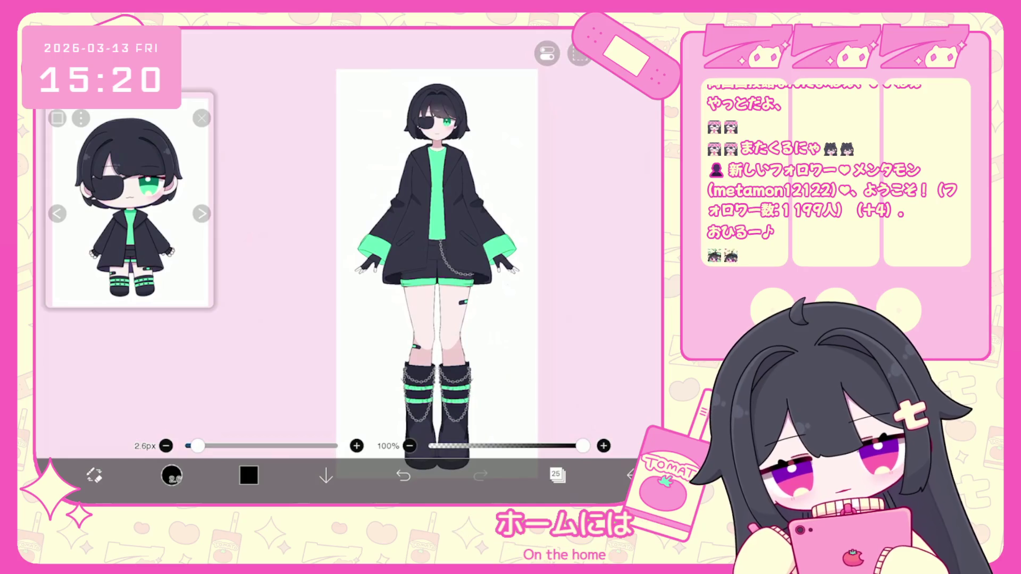
scroll(425, 255, up, 5)
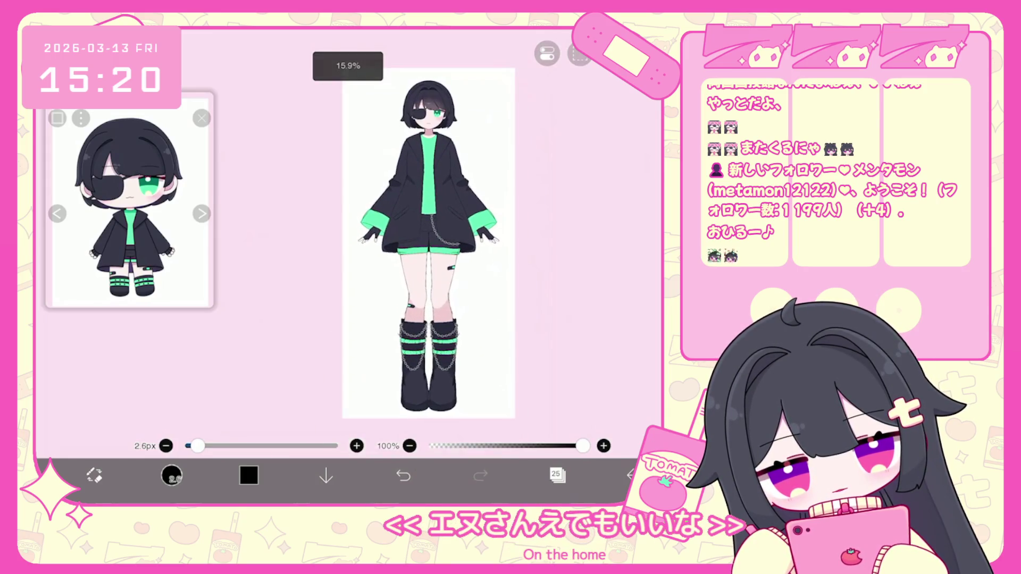
scroll(415, 255, up, 5)
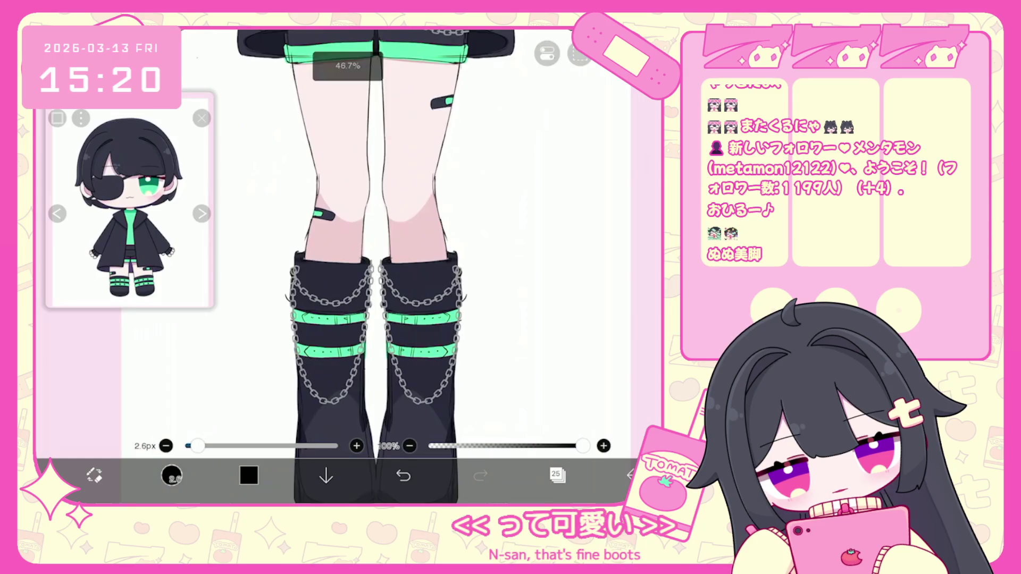
scroll(394, 255, down, 5)
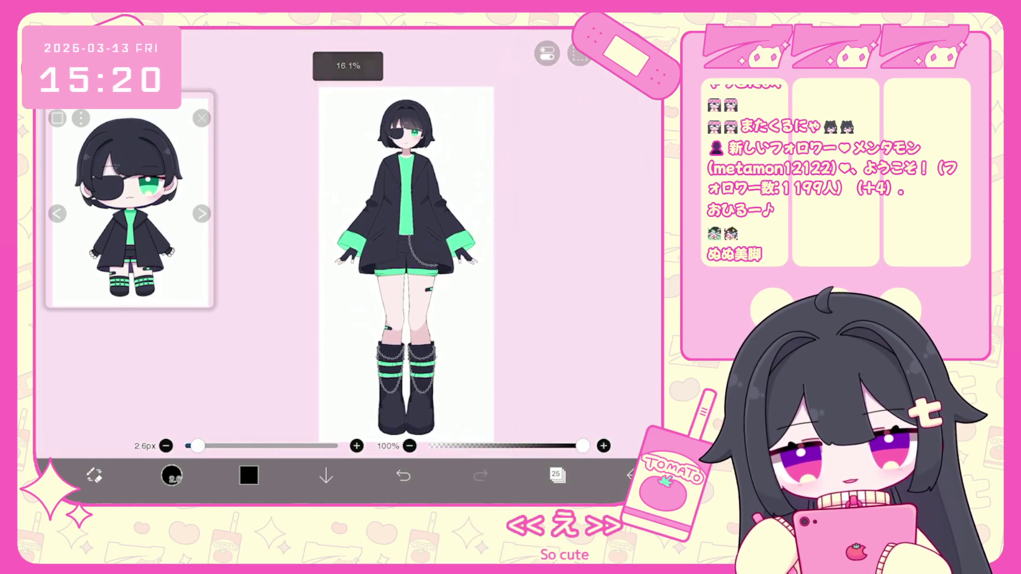
scroll(393, 255, up, 3)
scroll(394, 255, down, 3)
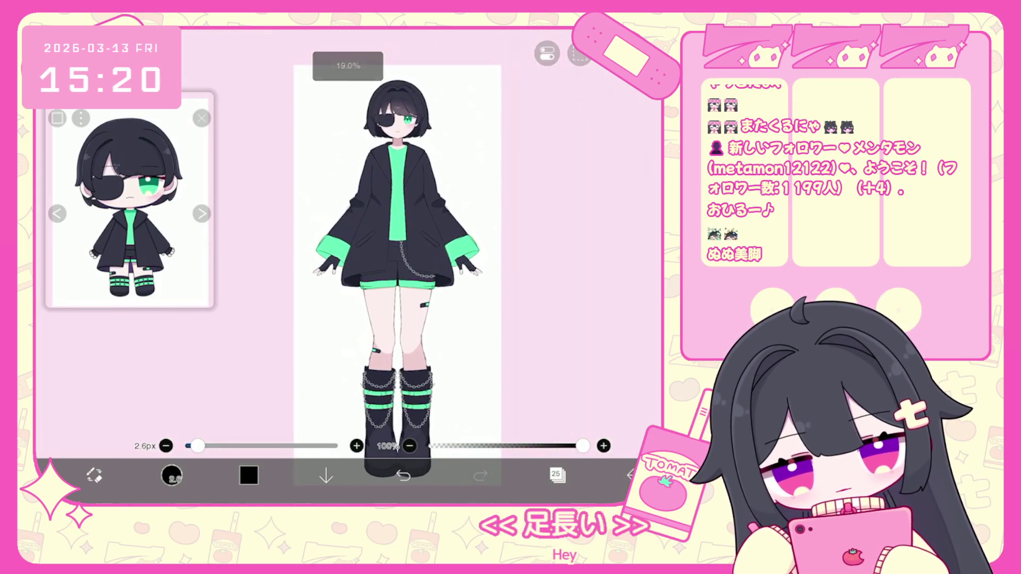